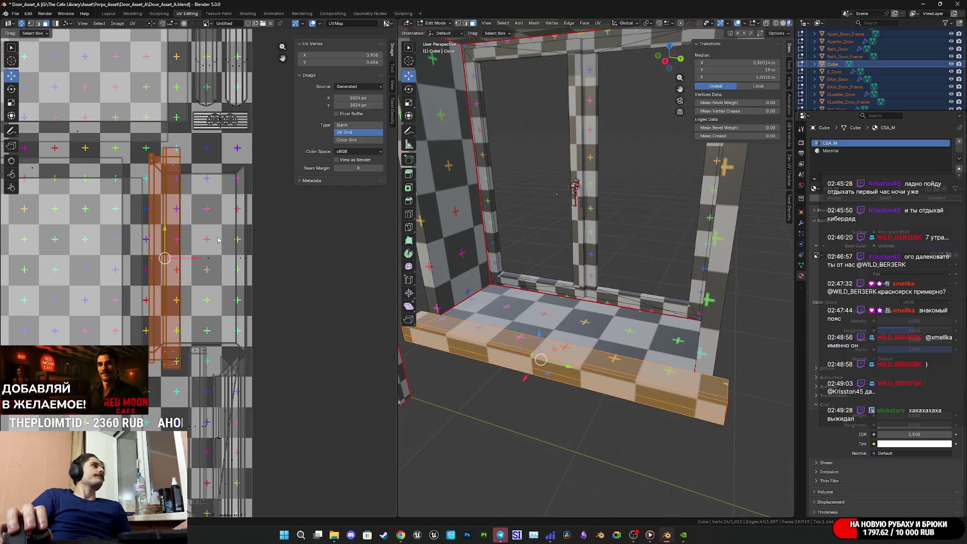
# Step: Select all of the door's UVs and zoom and pan out to review the packed layout
pyautogui.scroll(-4, 206, 200)
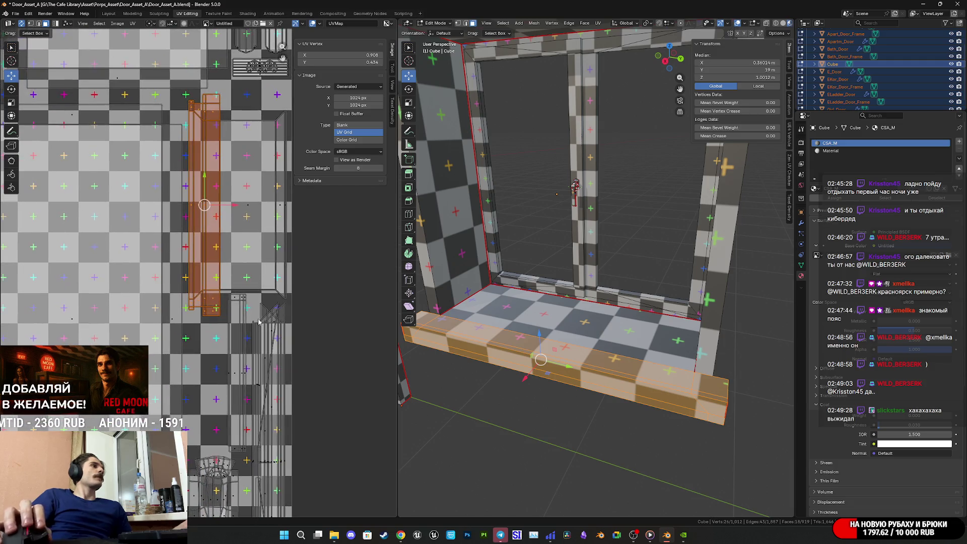
pyautogui.press('a')
pyautogui.scroll(-1, 206, 294)
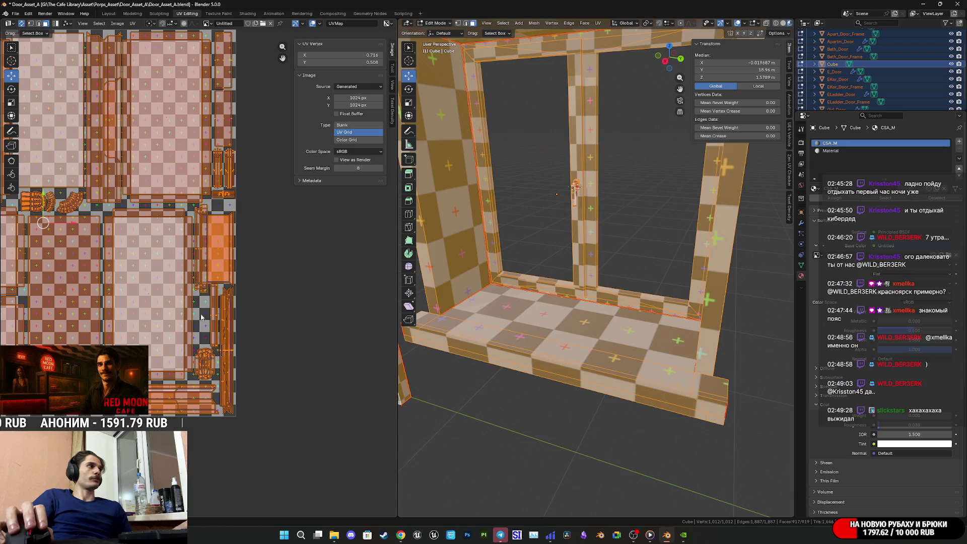
pyautogui.moveTo(215, 218); pyautogui.dragTo(242, 238, button='middle')
pyautogui.scroll(-3, 268, 338)
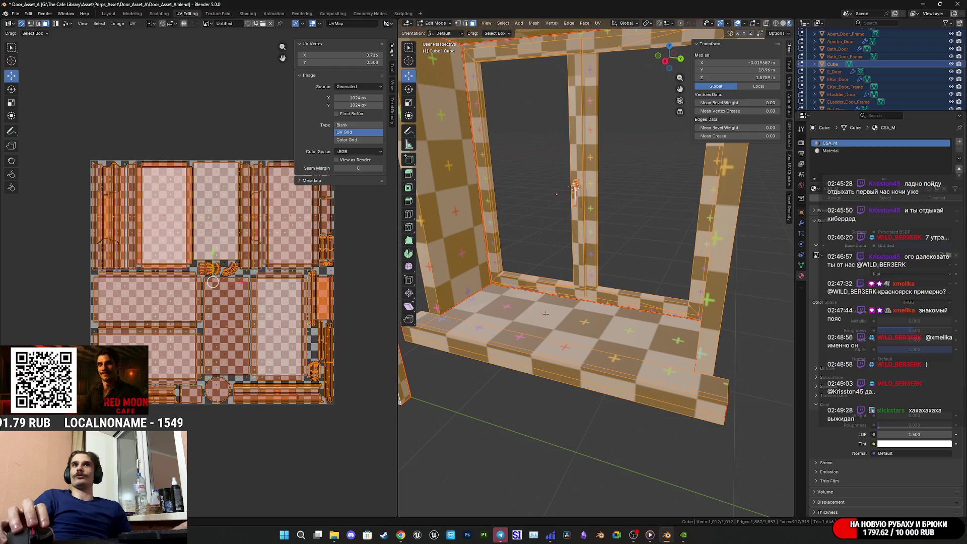
pyautogui.scroll(-5, 547, 302)
# Step: Return to Object Mode, save Door_Asset_A.blend, and select the Cube object
pyautogui.moveTo(547, 302)
pyautogui.mouseDown(button='middle')
pyautogui.moveTo(624, 320)
pyautogui.moveTo(672, 319)
pyautogui.moveTo(584, 322)
pyautogui.mouseUp(button='middle')
pyautogui.press('Tab')
pyautogui.hotkey('ctrl', 's')
pyautogui.scroll(-4, 627, 319)
pyautogui.click(838, 65)
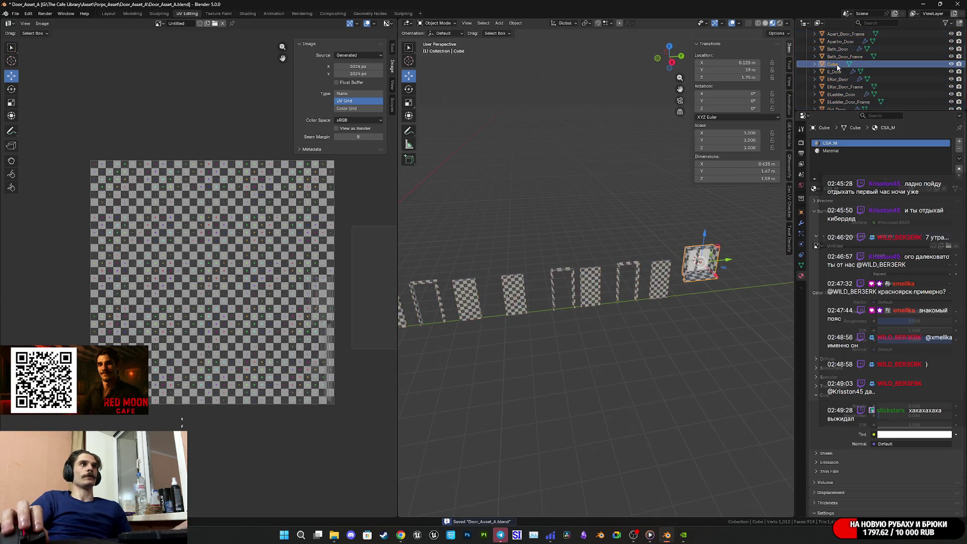
# Step: Rename the Cube object to Window in the Outliner, correcting the Cyrillic keyboard-layout typos
pyautogui.doubleClick(838, 65)
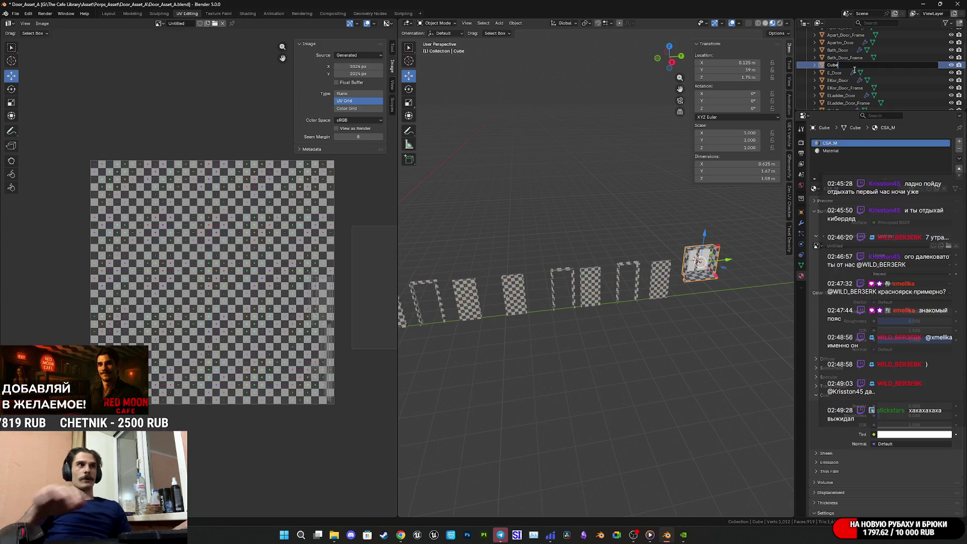
pyautogui.press('BackSpace')
pyautogui.press('BackSpace')
pyautogui.press('BackSpace')
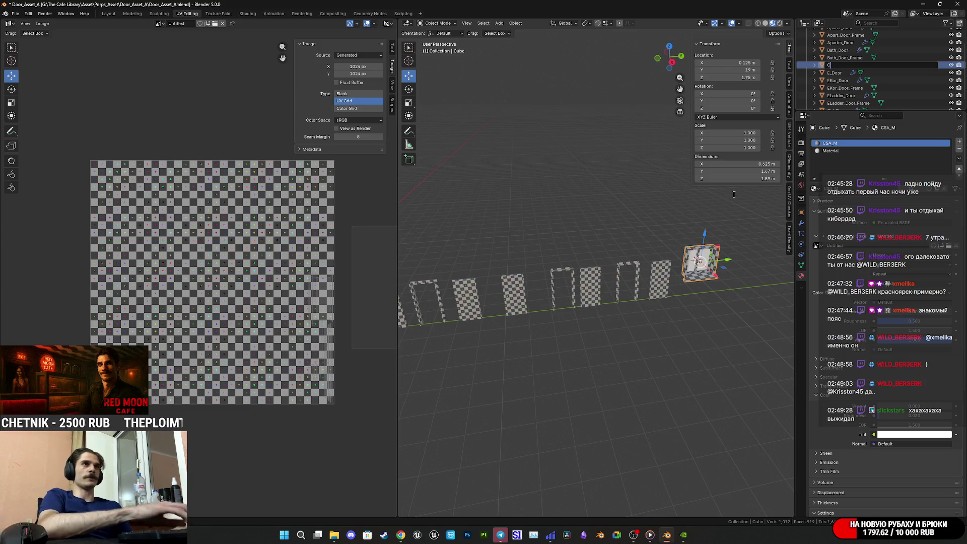
pyautogui.write('Иф')
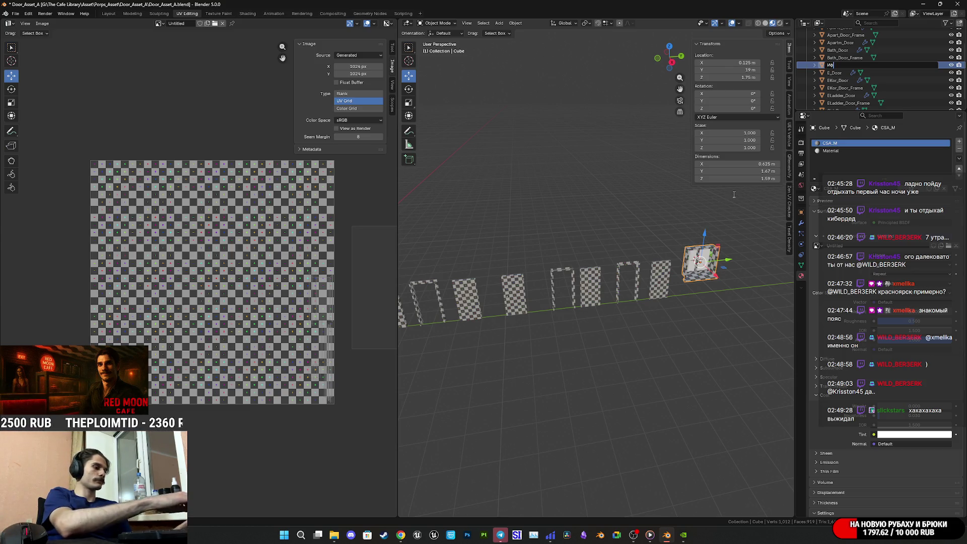
pyautogui.press('BackSpace')
pyautogui.press('BackSpace')
pyautogui.write('Цш')
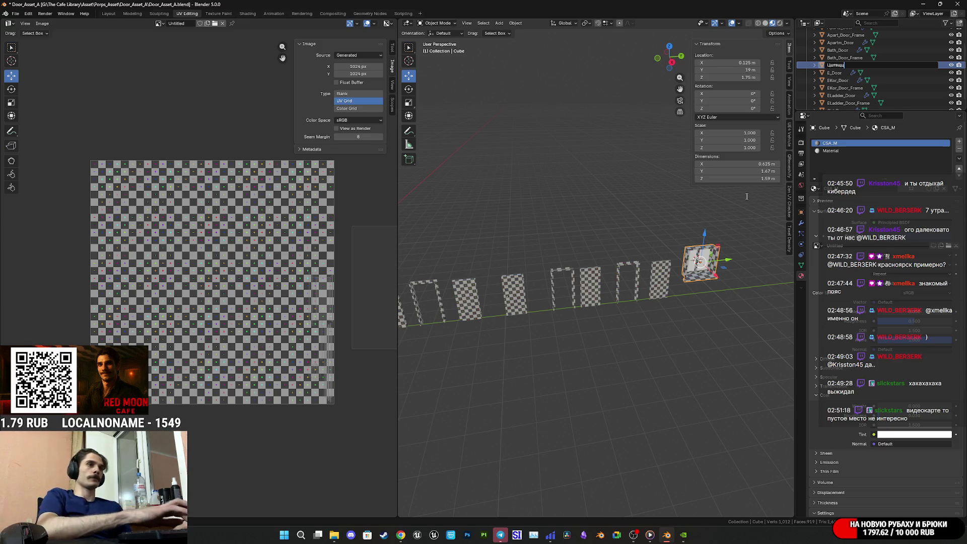
pyautogui.press('BackSpace')
pyautogui.press('BackSpace')
pyautogui.write('Window')
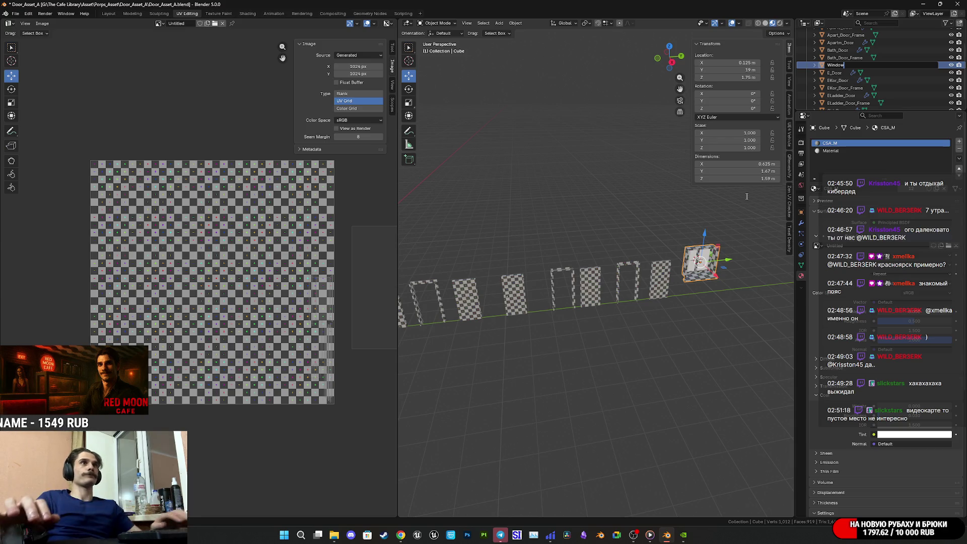
pyautogui.press('Return')
# Step: Re-confirm the Window name and save the file
pyautogui.scroll(-1, 840, 90)
pyautogui.doubleClick(841, 102)
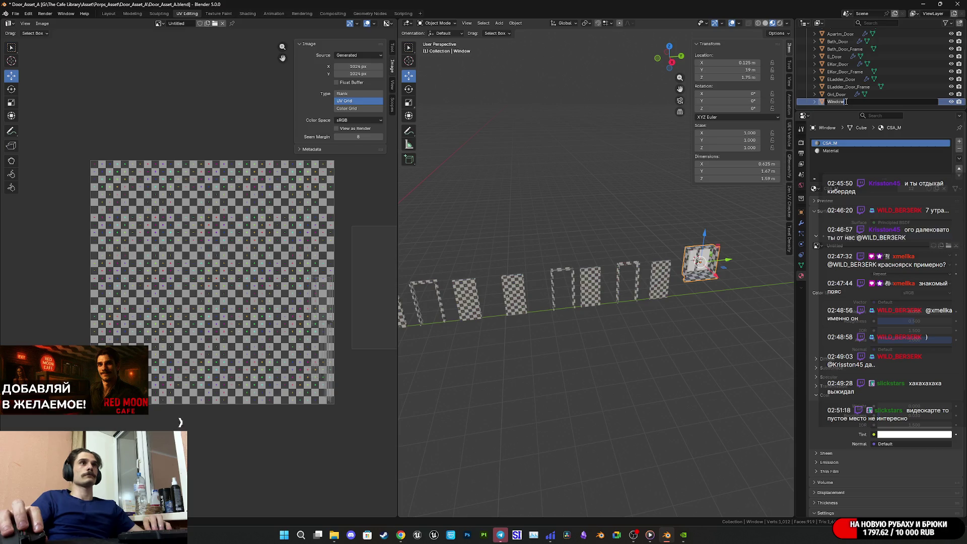
pyautogui.press('Return')
pyautogui.moveTo(747, 316)
pyautogui.mouseDown(button='middle')
pyautogui.moveTo(727, 297)
pyautogui.moveTo(647, 294)
pyautogui.moveTo(603, 318)
pyautogui.moveTo(643, 302)
pyautogui.moveTo(603, 285)
pyautogui.moveTo(590, 291)
pyautogui.moveTo(605, 377)
pyautogui.moveTo(639, 312)
pyautogui.moveTo(659, 328)
pyautogui.moveTo(619, 347)
pyautogui.moveTo(644, 332)
pyautogui.moveTo(635, 326)
pyautogui.moveTo(702, 307)
pyautogui.moveTo(613, 306)
pyautogui.moveTo(605, 366)
pyautogui.moveTo(696, 297)
pyautogui.moveTo(706, 278)
pyautogui.moveTo(769, 283)
pyautogui.moveTo(790, 306)
pyautogui.moveTo(455, 316)
pyautogui.moveTo(499, 311)
pyautogui.moveTo(468, 285)
pyautogui.moveTo(739, 295)
pyautogui.moveTo(684, 302)
pyautogui.mouseUp(button='middle')
pyautogui.hotkey('ctrl', 's')
# Step: Inspect Window's UVs in Edit Mode, save the file twice, and switch to the Layout workspace
pyautogui.press('Tab')
pyautogui.press('Tab')
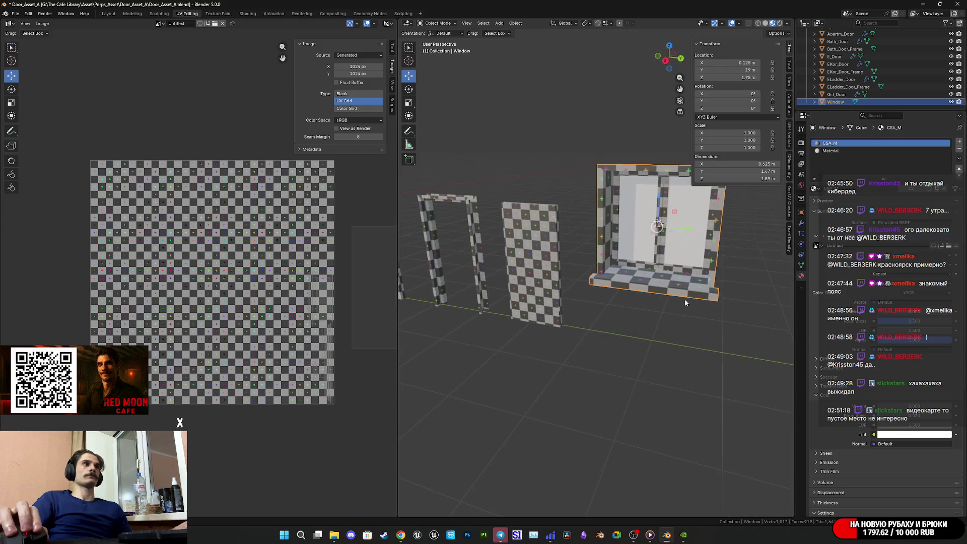
pyautogui.hotkey('ctrl', 's')
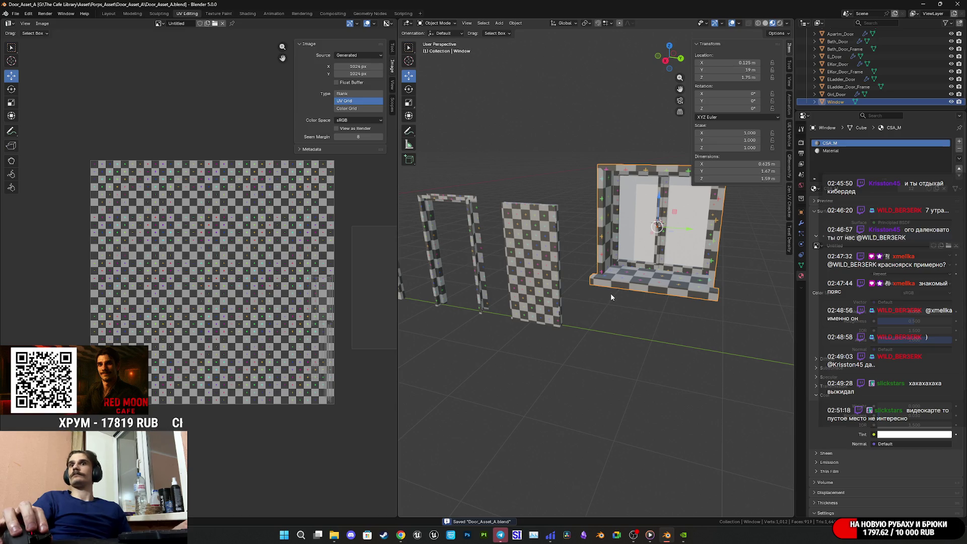
pyautogui.scroll(1, 612, 297)
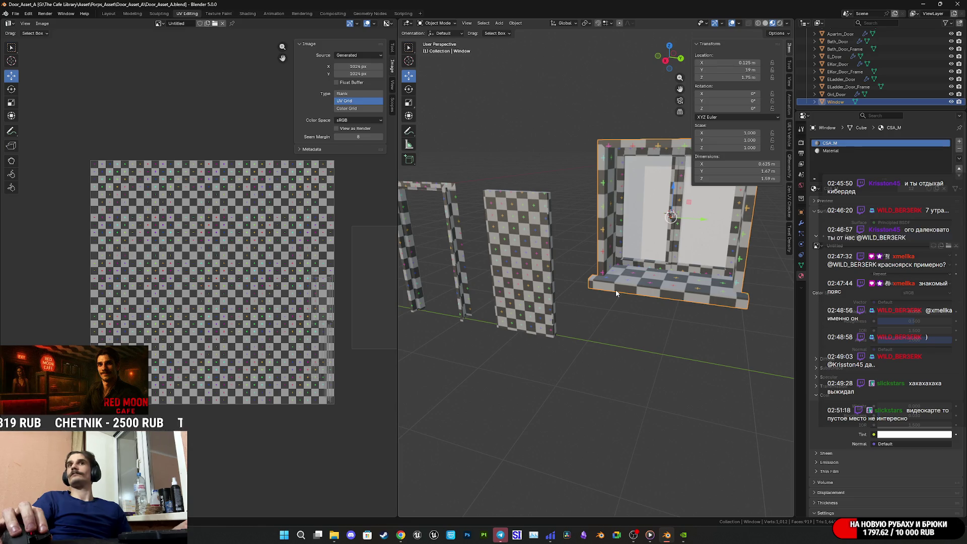
pyautogui.hotkey('ctrl', 's')
pyautogui.scroll(-8, 655, 298)
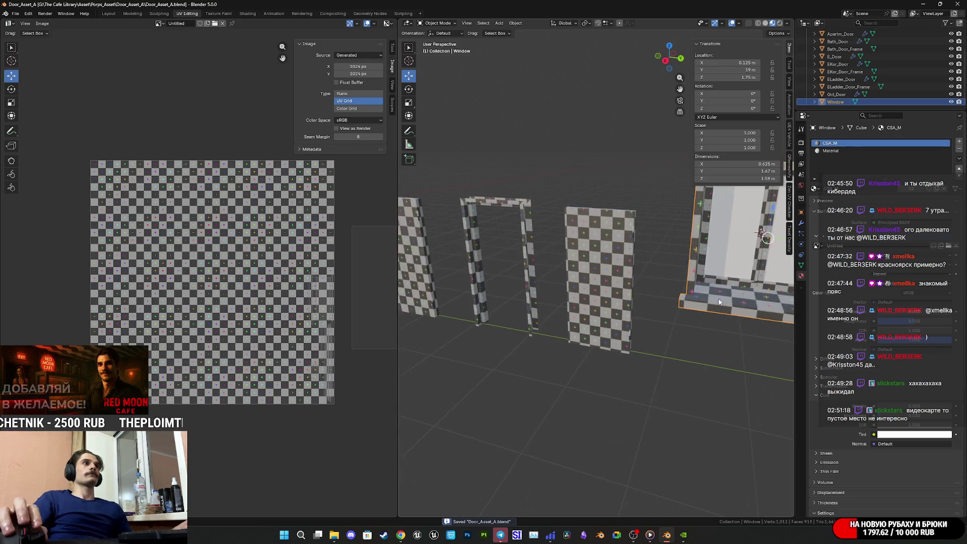
pyautogui.click(110, 15)
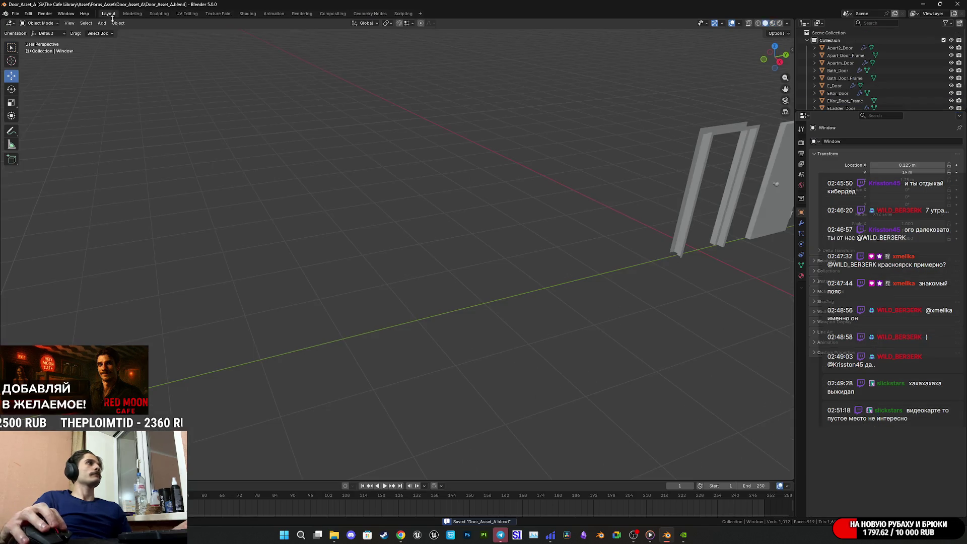
# Step: Fill the Window object's two empty openings with faces in Edit Mode, then save
pyautogui.scroll(-3, 334, 272)
pyautogui.moveTo(615, 233)
pyautogui.mouseDown(button='middle')
pyautogui.moveTo(393, 276)
pyautogui.moveTo(402, 253)
pyautogui.moveTo(520, 276)
pyautogui.moveTo(428, 319)
pyautogui.moveTo(257, 307)
pyautogui.moveTo(492, 321)
pyautogui.moveTo(545, 336)
pyautogui.moveTo(431, 315)
pyautogui.mouseUp(button='middle')
pyautogui.scroll(6, 554, 343)
pyautogui.press('Tab')
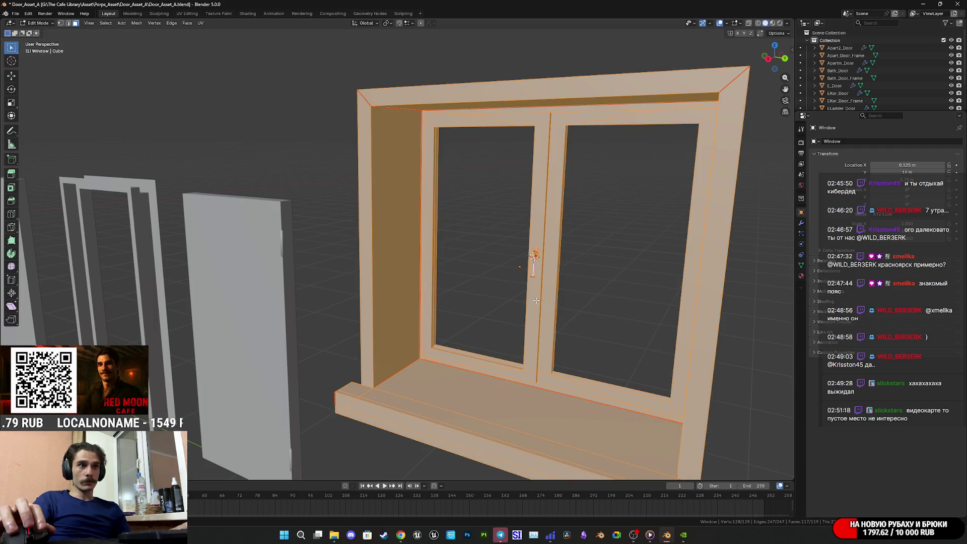
pyautogui.hotkey('alt', 'h')
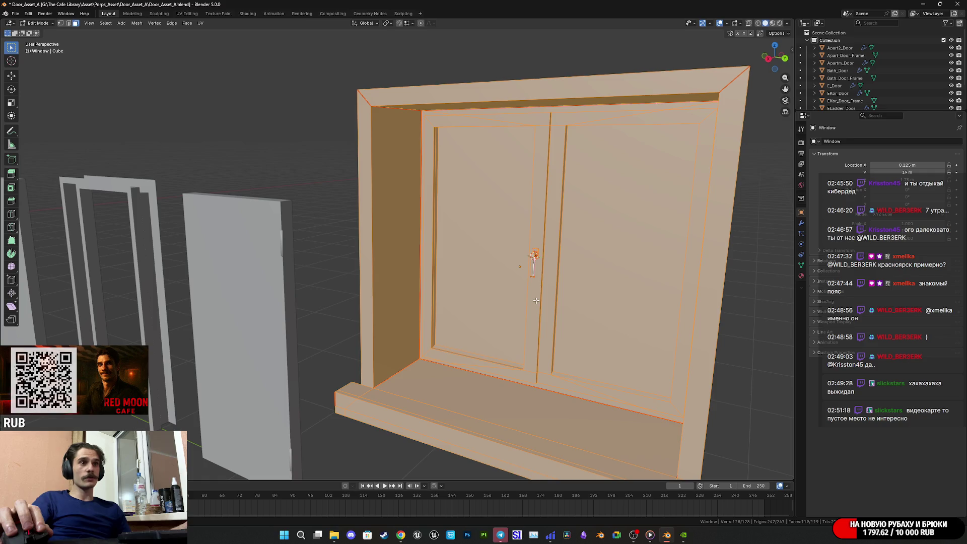
pyautogui.press('Tab')
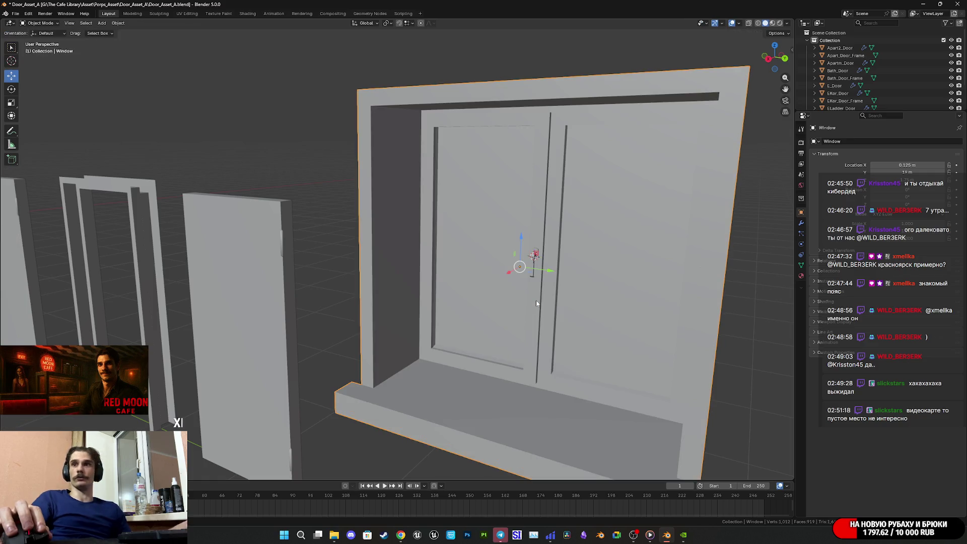
pyautogui.scroll(-10, 508, 247)
pyautogui.hotkey('ctrl', 's')
# Step: Select every object in the scene and save the file again
pyautogui.click(497, 261)
pyautogui.moveTo(497, 261)
pyautogui.mouseDown(button='middle')
pyautogui.moveTo(497, 303)
pyautogui.moveTo(567, 273)
pyautogui.mouseUp(button='middle')
pyautogui.scroll(3, 574, 275)
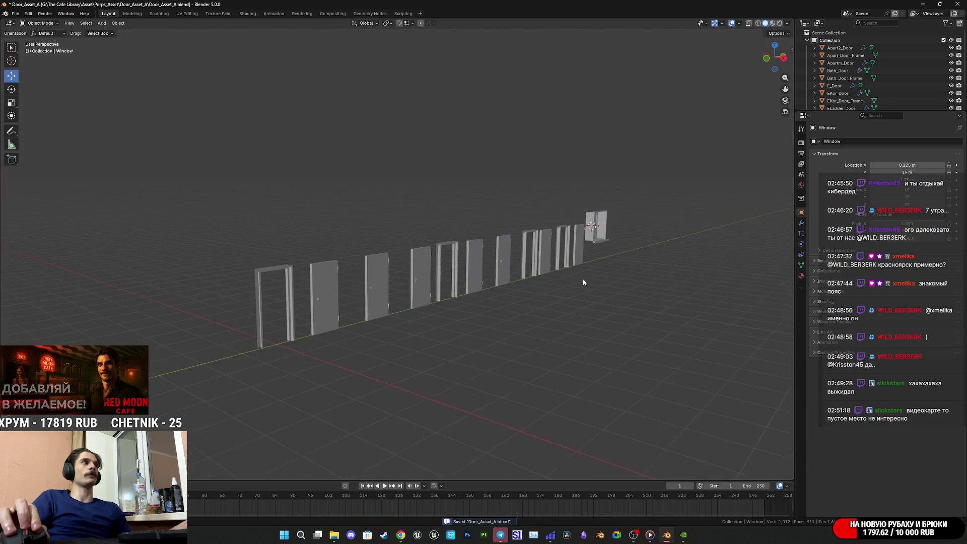
pyautogui.press('a')
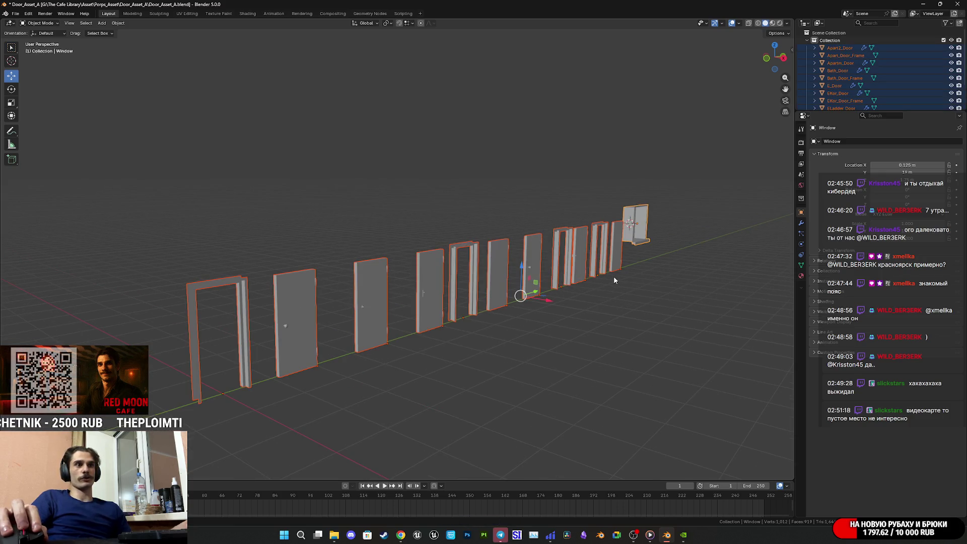
pyautogui.hotkey('ctrl', 's')
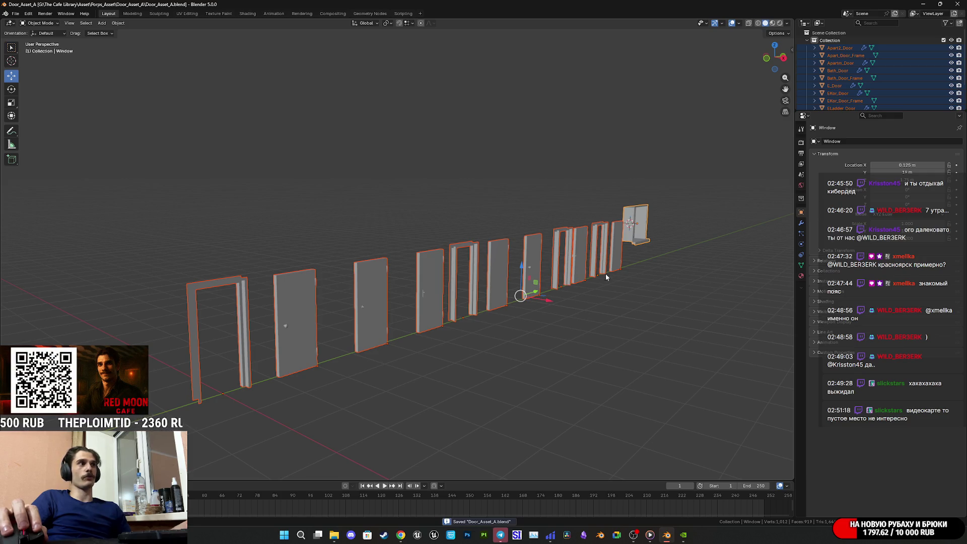
pyautogui.click(16, 15)
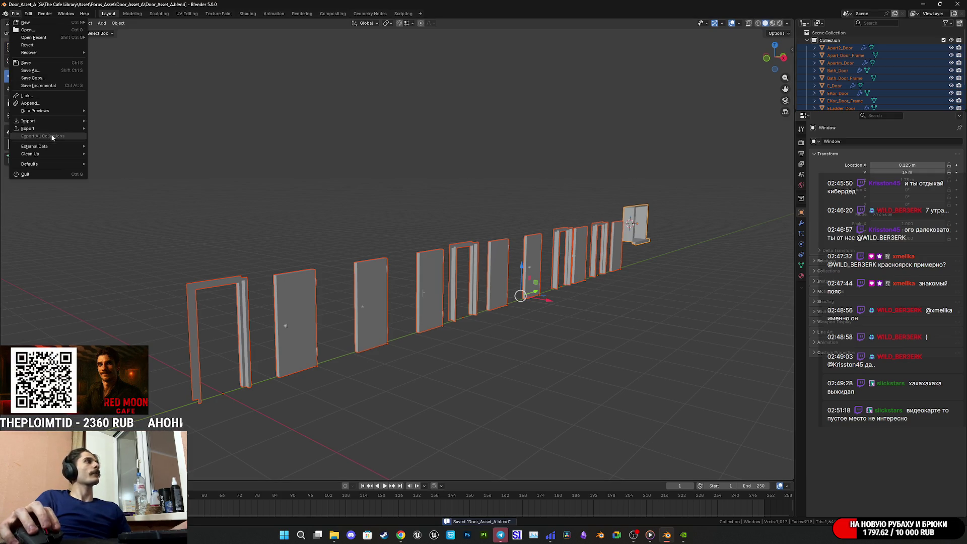
# Step: In the FBX export settings, limit export to Mesh objects and set smoothing to Face
pyautogui.moveTo(50, 128)
pyautogui.click(129, 190)
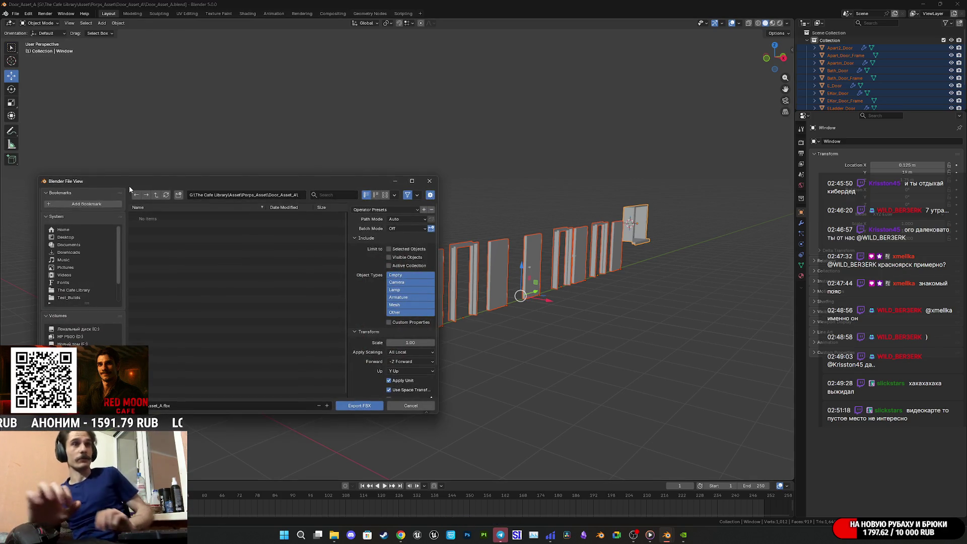
pyautogui.click(418, 306)
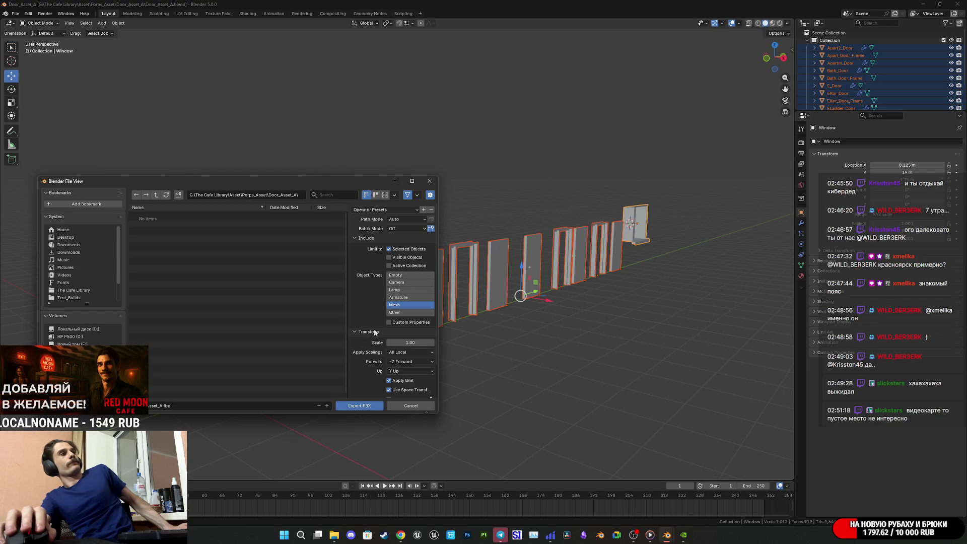
pyautogui.scroll(-2, 380, 326)
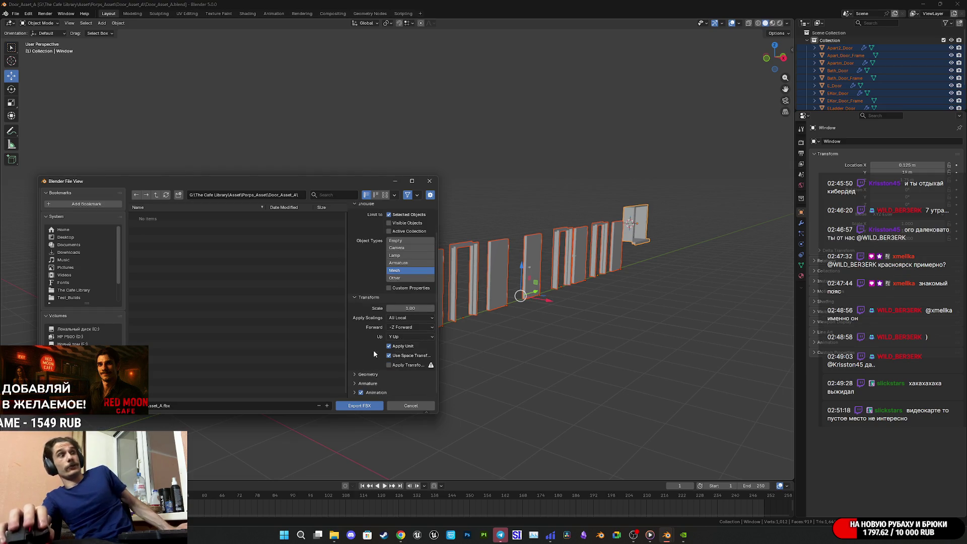
pyautogui.click(361, 375)
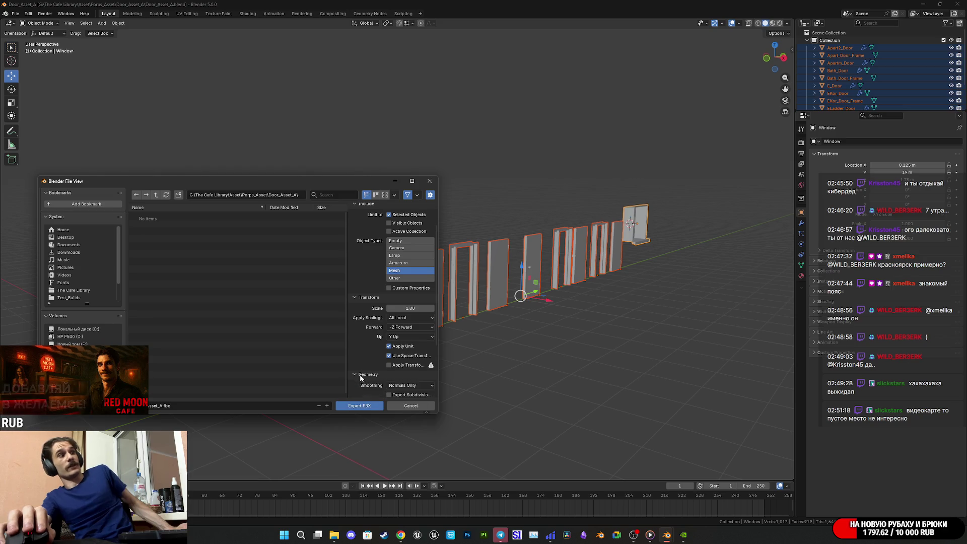
pyautogui.scroll(-3, 376, 385)
pyautogui.click(401, 325)
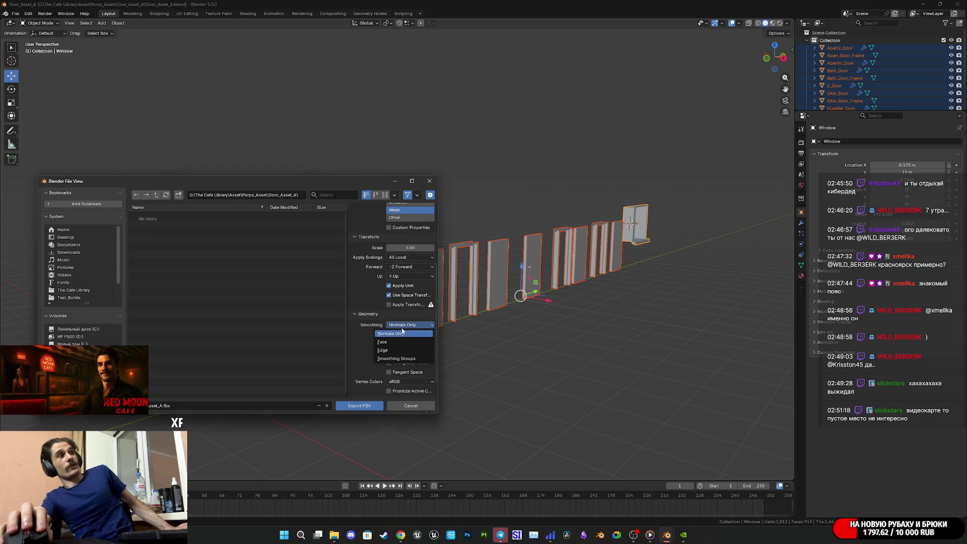
pyautogui.click(392, 343)
pyautogui.click(401, 326)
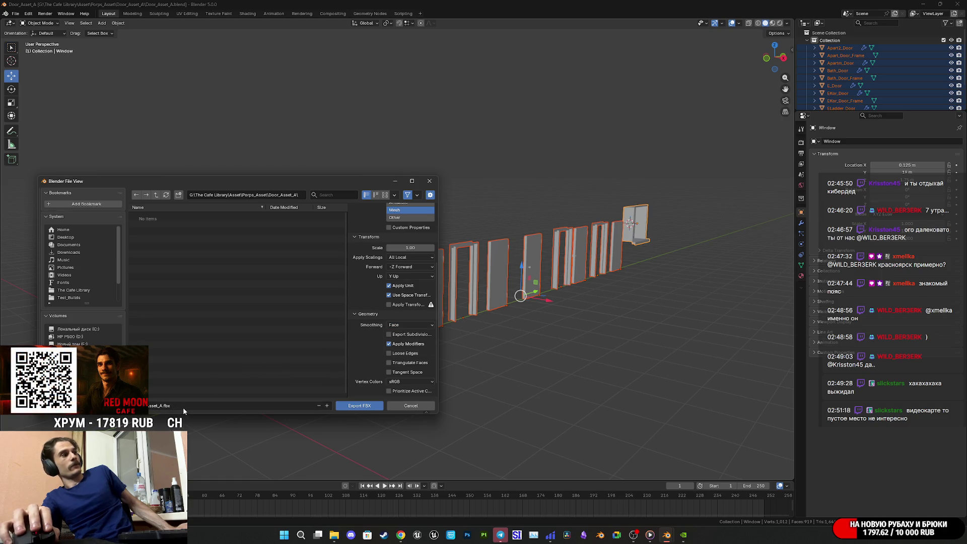
# Step: Export the selected doors as Door_Asset_A_SPP.fbx and save the blend file
pyautogui.click(253, 406)
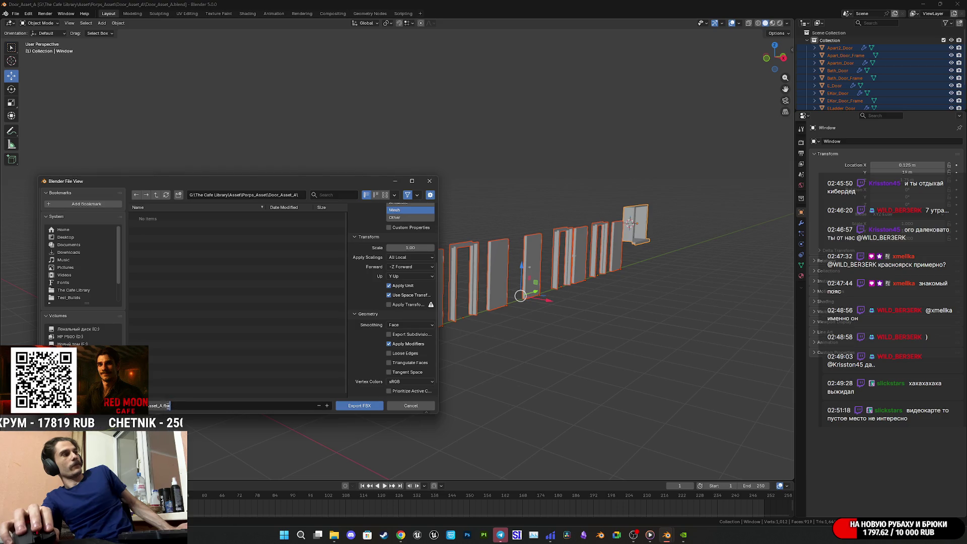
pyautogui.write('_SPP')
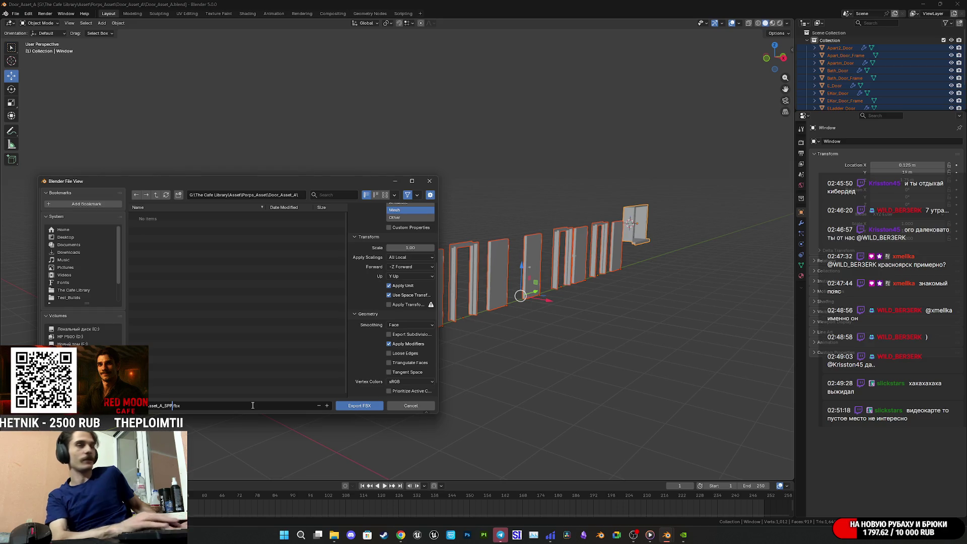
pyautogui.click(230, 360)
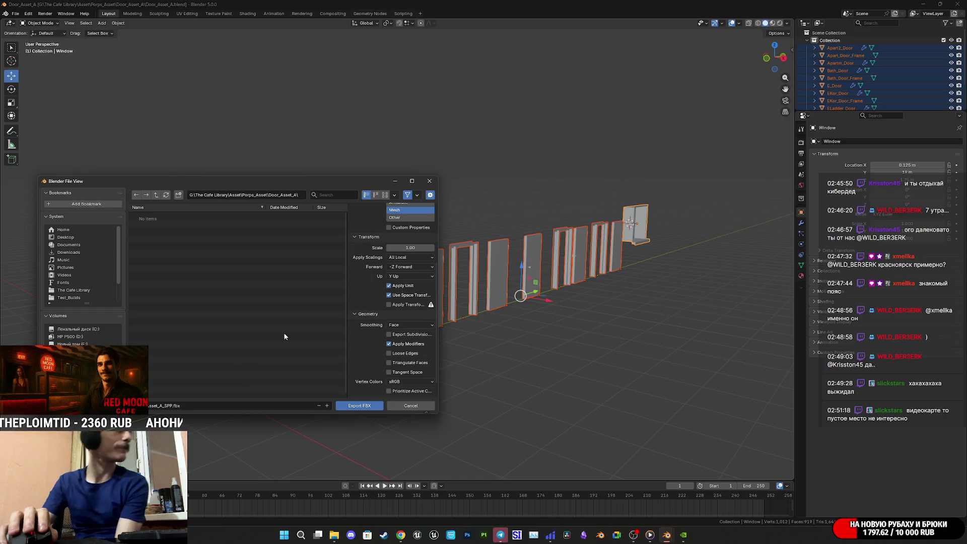
pyautogui.scroll(5, 372, 355)
pyautogui.scroll(2, 367, 352)
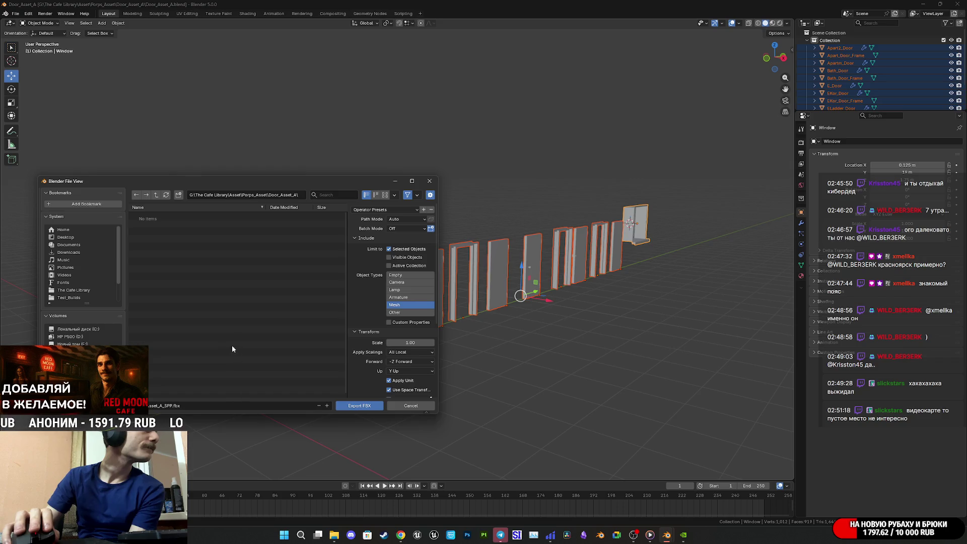
pyautogui.click(354, 406)
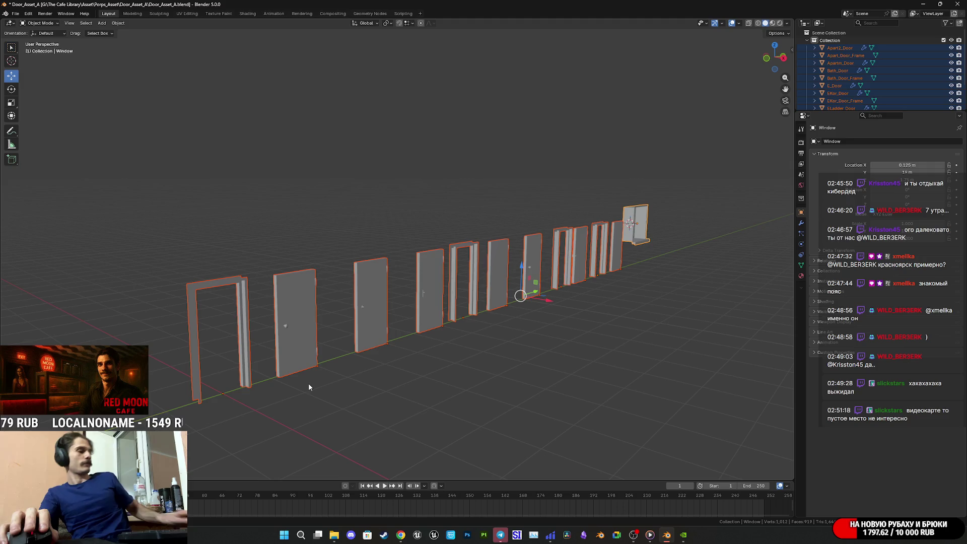
pyautogui.hotkey('ctrl', 's')
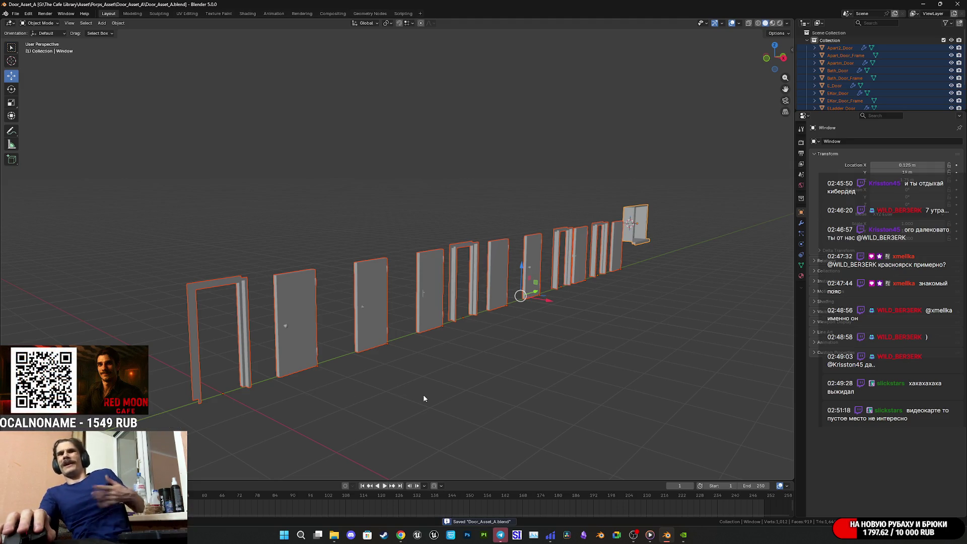
# Step: Select Apart2_Door, the other doors and frames, and the Window object
pyautogui.click(606, 348)
pyautogui.moveTo(606, 349)
pyautogui.mouseDown(button='middle')
pyautogui.moveTo(574, 349)
pyautogui.moveTo(602, 347)
pyautogui.moveTo(603, 359)
pyautogui.moveTo(538, 383)
pyautogui.moveTo(509, 349)
pyautogui.moveTo(518, 345)
pyautogui.moveTo(476, 330)
pyautogui.mouseUp(button='middle')
pyautogui.click(399, 288)
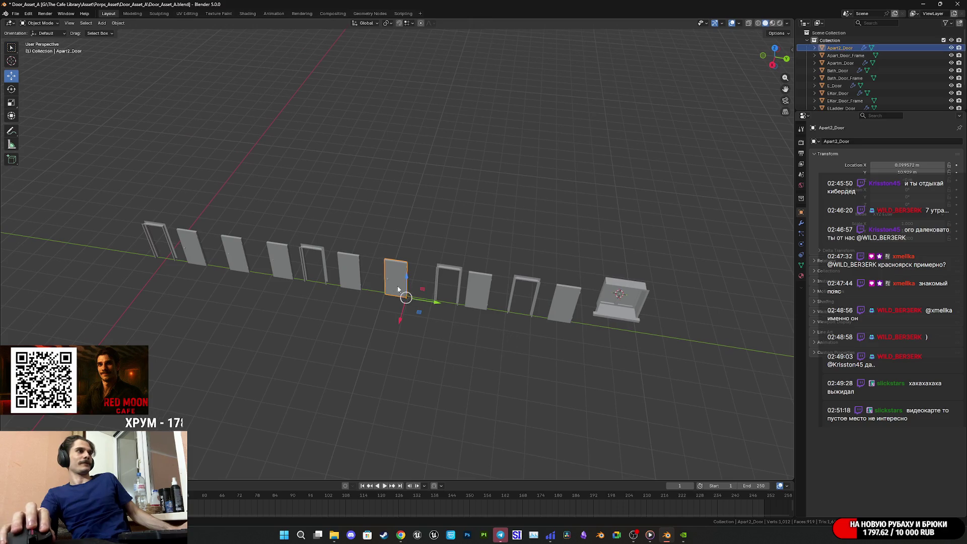
pyautogui.keyDown('shift'); pyautogui.click(451, 272); pyautogui.keyUp('shift')
pyautogui.keyDown('shift'); pyautogui.click(478, 287); pyautogui.keyUp('shift')
pyautogui.keyDown('shift'); pyautogui.click(524, 283); pyautogui.keyUp('shift')
pyautogui.keyDown('shift'); pyautogui.click(564, 302); pyautogui.keyUp('shift')
pyautogui.keyDown('shift'); pyautogui.click(626, 292); pyautogui.keyUp('shift')
# Step: Slide the selected doors and window along X
pyautogui.moveTo(626, 292)
pyautogui.mouseDown(button='middle')
pyautogui.moveTo(589, 352)
pyautogui.moveTo(577, 278)
pyautogui.mouseUp(button='middle')
pyautogui.moveTo(577, 278)
pyautogui.mouseDown()
pyautogui.moveTo(477, 343)
pyautogui.moveTo(316, 330)
pyautogui.moveTo(333, 321)
pyautogui.mouseUp()
pyautogui.moveTo(454, 346)
pyautogui.mouseDown(button='middle')
pyautogui.moveTo(471, 313)
pyautogui.moveTo(472, 343)
pyautogui.moveTo(469, 318)
pyautogui.moveTo(411, 301)
pyautogui.mouseUp(button='middle')
pyautogui.moveTo(411, 300); pyautogui.dragTo(458, 347)
pyautogui.moveTo(458, 347)
pyautogui.mouseDown(button='middle')
pyautogui.moveTo(471, 300)
pyautogui.moveTo(395, 287)
pyautogui.moveTo(467, 334)
pyautogui.moveTo(451, 331)
pyautogui.moveTo(438, 298)
pyautogui.moveTo(309, 241)
pyautogui.moveTo(452, 314)
pyautogui.moveTo(403, 287)
pyautogui.mouseUp(button='middle')
pyautogui.scroll(5, 429, 319)
pyautogui.scroll(-3, 426, 314)
pyautogui.scroll(5, 428, 298)
# Step: Briefly enter Edit Mode on the selection, then keep only the window selected
pyautogui.press('Tab')
pyautogui.scroll(-3, 298, 227)
pyautogui.press('Tab')
pyautogui.click(432, 291)
# Step: Snap the 3D cursor to a selected edge of the window and return to Object Mode
pyautogui.press('Tab')
pyautogui.scroll(4, 374, 284)
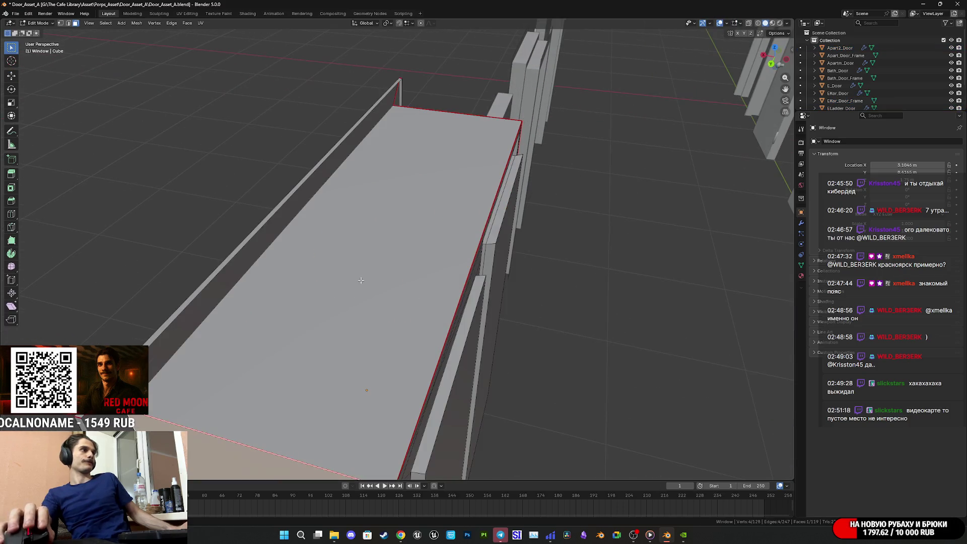
pyautogui.press('2')
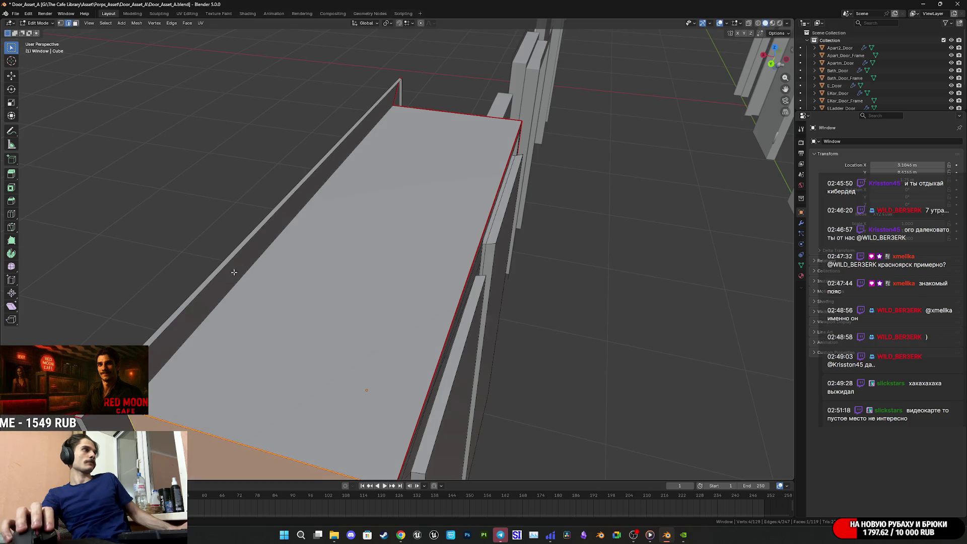
pyautogui.moveTo(215, 276)
pyautogui.mouseDown(button='middle')
pyautogui.moveTo(277, 334)
pyautogui.moveTo(301, 301)
pyautogui.mouseUp(button='middle')
pyautogui.hotkey('shift', 's')
pyautogui.click(308, 347)
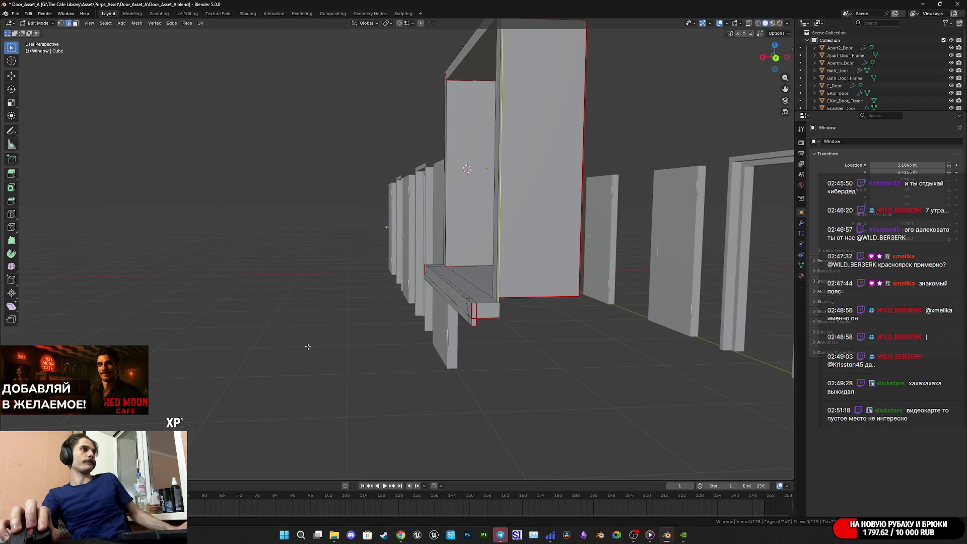
pyautogui.press('Tab')
pyautogui.moveTo(310, 345); pyautogui.dragTo(283, 263, button='middle')
pyautogui.click(115, 24)
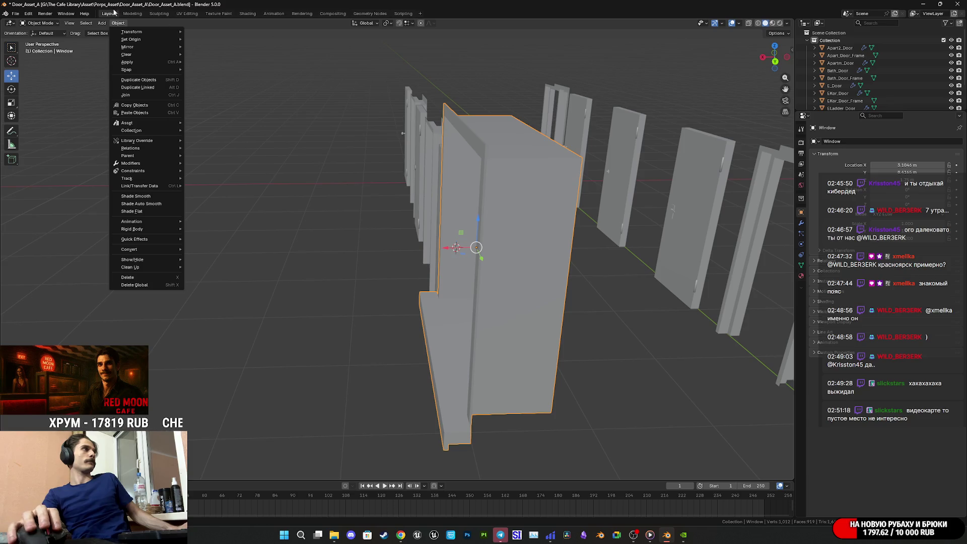
# Step: Set the window's origin to the 3D cursor and save the blend file
pyautogui.moveTo(136, 40)
pyautogui.click(232, 56)
pyautogui.moveTo(282, 126)
pyautogui.mouseDown(button='middle')
pyautogui.moveTo(413, 217)
pyautogui.moveTo(503, 298)
pyautogui.moveTo(460, 264)
pyautogui.moveTo(516, 245)
pyautogui.moveTo(502, 304)
pyautogui.mouseUp(button='middle')
pyautogui.hotkey('ctrl', 's')
pyautogui.scroll(-5, 460, 279)
pyautogui.scroll(6, 515, 245)
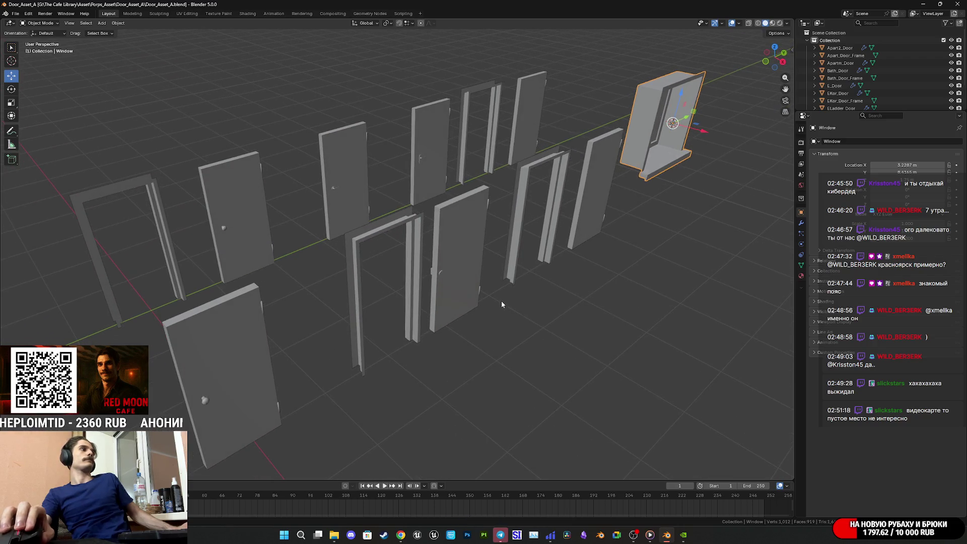
# Step: Turn on the wireframe overlay, switch to camera view, and deselect the window
pyautogui.click(739, 23)
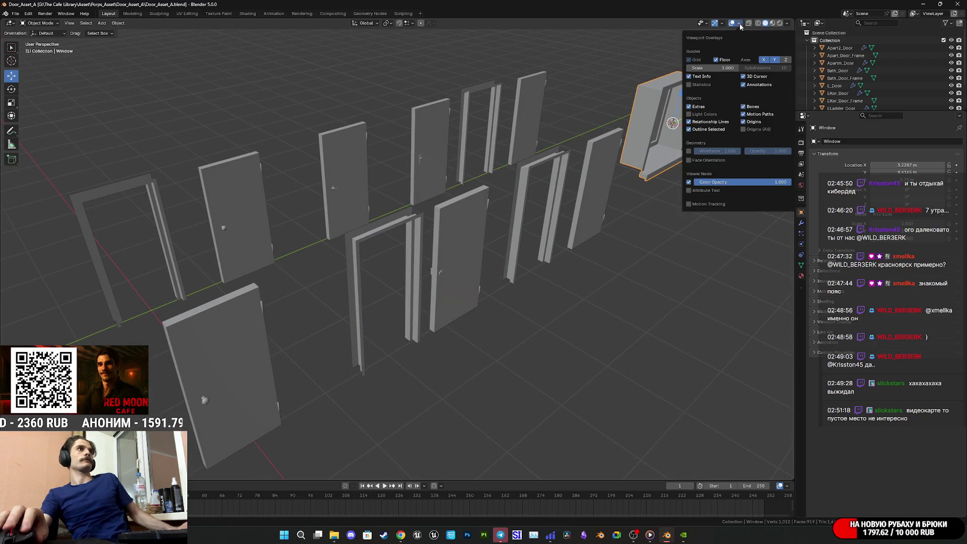
pyautogui.click(688, 151)
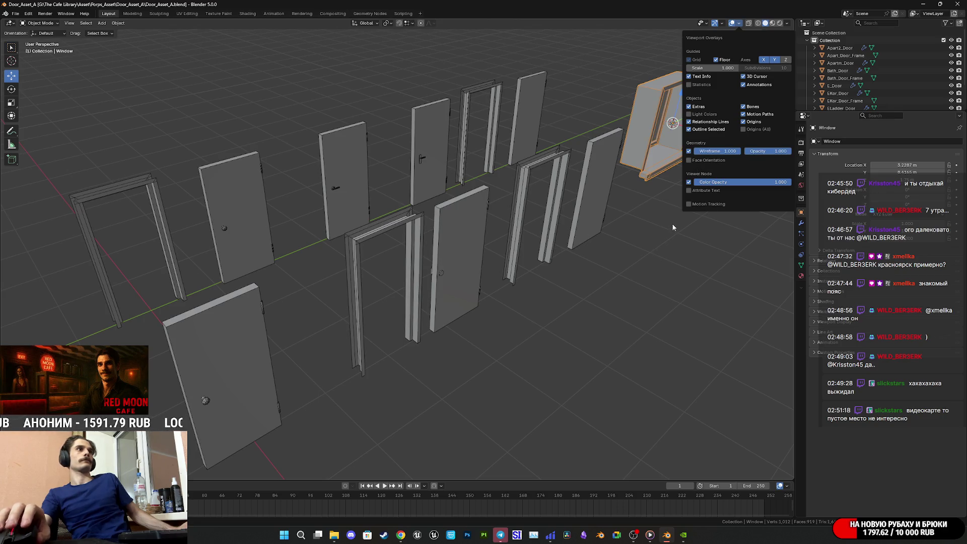
pyautogui.press('KP_0')
pyautogui.press('KP_0')
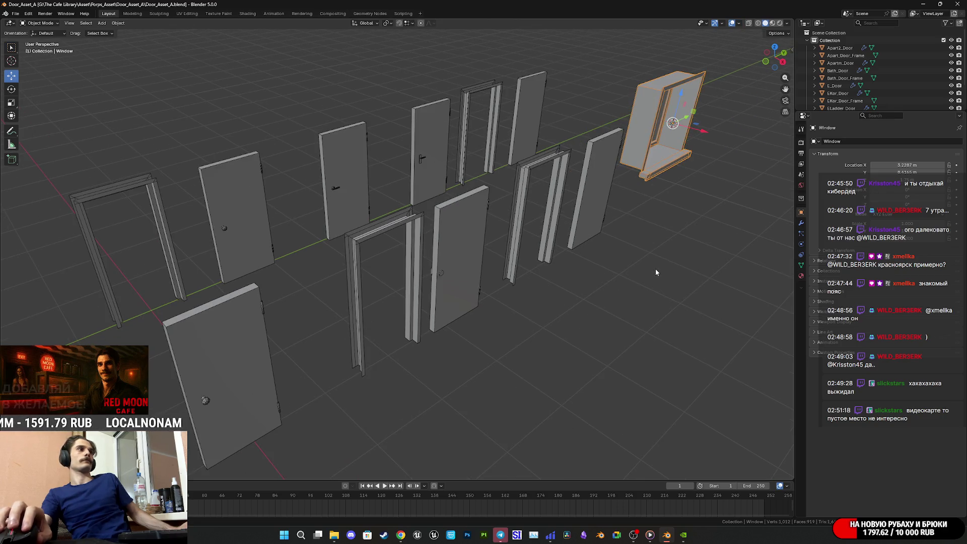
pyautogui.moveTo(651, 266); pyautogui.dragTo(710, 261, button='middle')
pyautogui.click(670, 272)
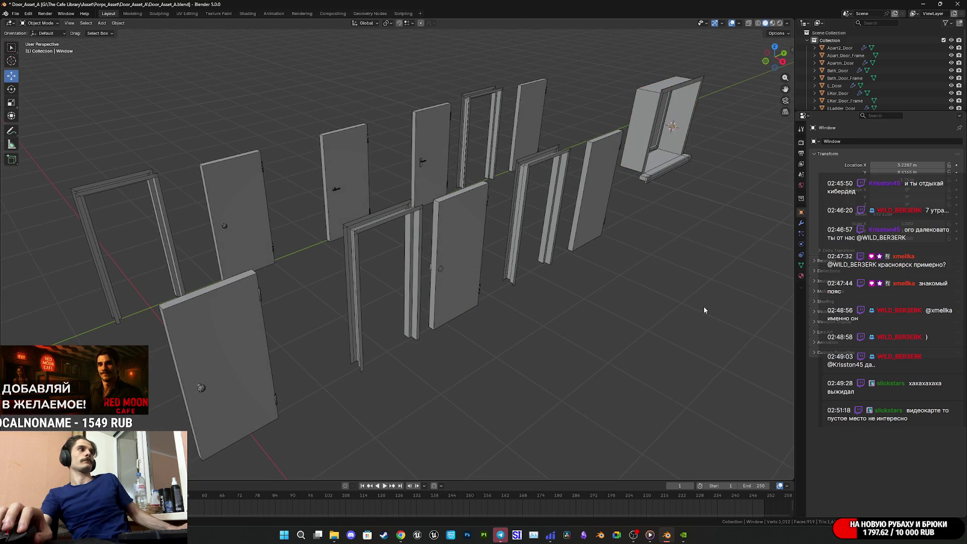
# Step: Reset the 3D cursor to the world origin and screenshot the viewport
pyautogui.hotkey('shift', 's')
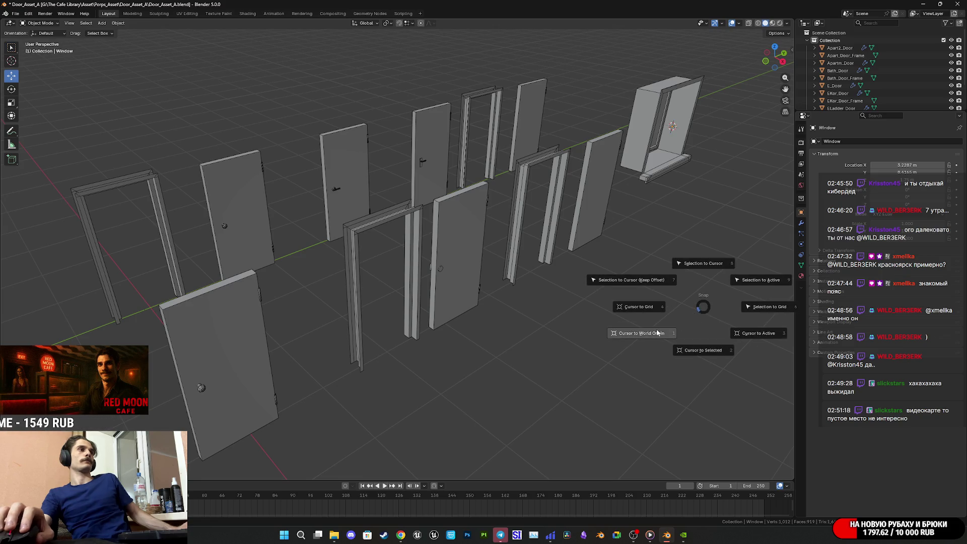
pyautogui.click(657, 332)
pyautogui.press('super+shift+s')
pyautogui.moveTo(15, 476)
pyautogui.mouseDown()
pyautogui.moveTo(535, 88)
pyautogui.moveTo(727, 54)
pyautogui.mouseUp()
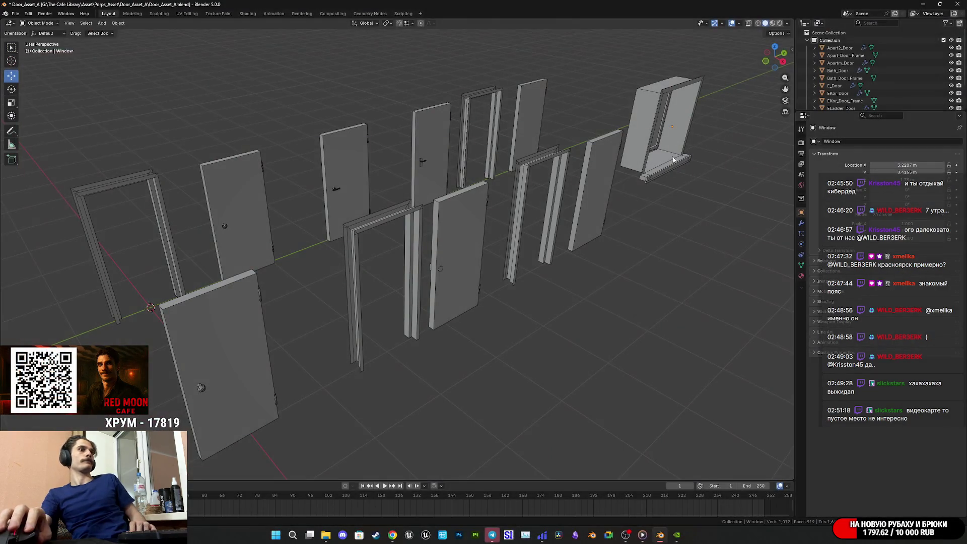
# Step: Switch to Material Preview shading to see the checker textures, screenshot it, and save
pyautogui.moveTo(598, 243); pyautogui.dragTo(559, 236, button='middle')
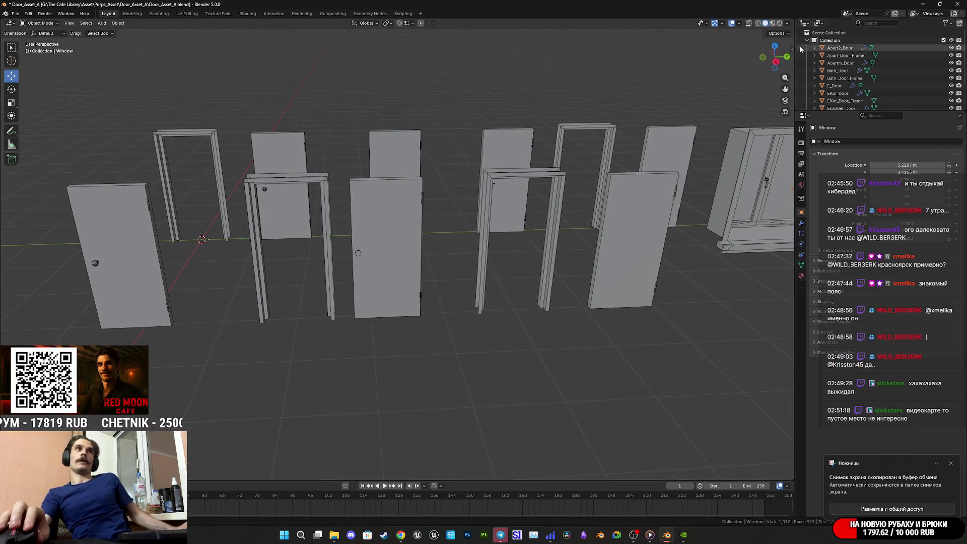
pyautogui.click(773, 23)
pyautogui.moveTo(715, 214)
pyautogui.mouseDown(button='middle')
pyautogui.moveTo(599, 209)
pyautogui.moveTo(594, 226)
pyautogui.moveTo(561, 231)
pyautogui.moveTo(567, 238)
pyautogui.moveTo(546, 209)
pyautogui.moveTo(572, 238)
pyautogui.mouseUp(button='middle')
pyautogui.scroll(-3, 599, 209)
pyautogui.scroll(2, 556, 224)
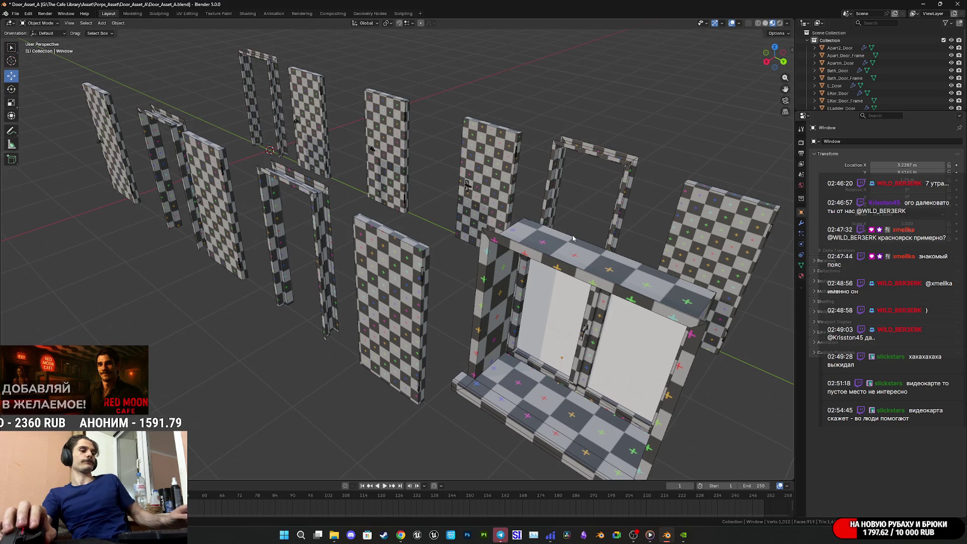
pyautogui.press('super+shift+s')
pyautogui.moveTo(790, 477)
pyautogui.mouseDown()
pyautogui.moveTo(309, 93)
pyautogui.moveTo(74, 37)
pyautogui.mouseUp()
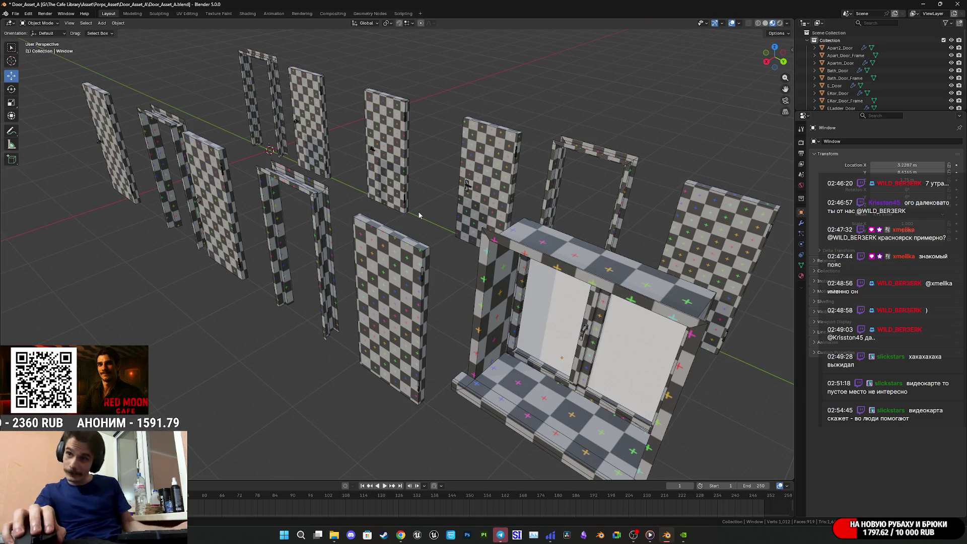
pyautogui.scroll(-3, 418, 211)
pyautogui.hotkey('ctrl', 's')
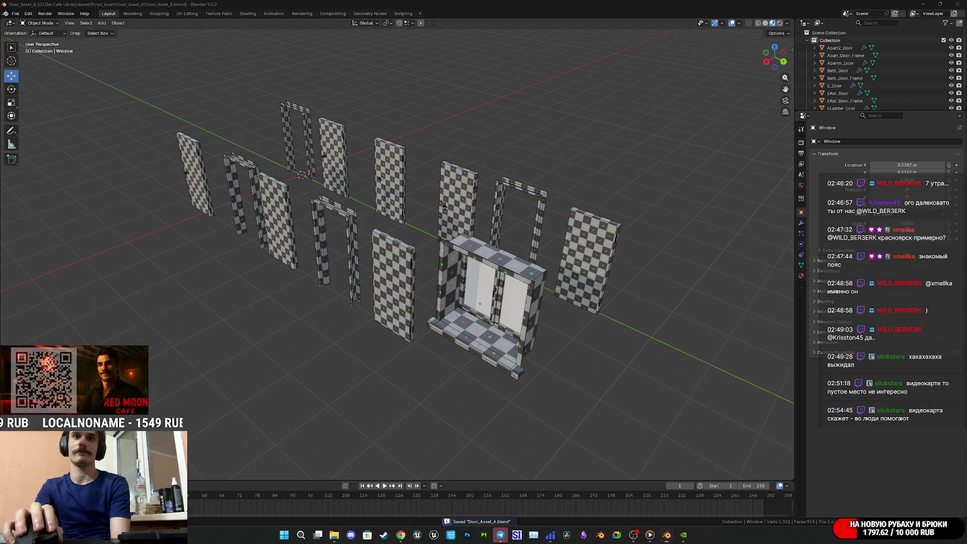
# Step: Move the file explorer aside and bring up the browser showing the Twitch dashboard
pyautogui.hotkey('alt', 'Tab')
pyautogui.moveTo(279, 298)
pyautogui.mouseDown()
pyautogui.moveTo(952, 339)
pyautogui.moveTo(966, 428)
pyautogui.mouseUp()
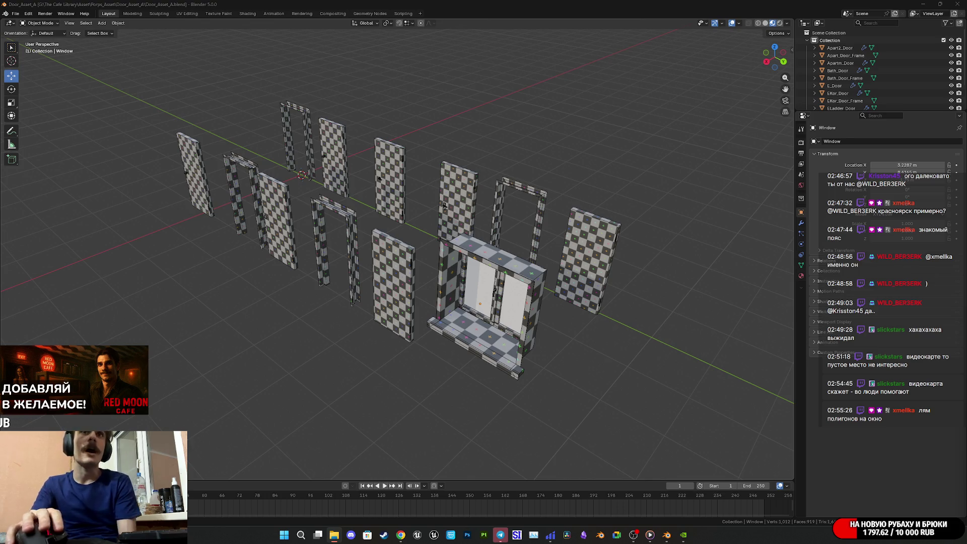
pyautogui.hotkey('alt', 'Tab')
pyautogui.moveTo(512, 204); pyautogui.dragTo(331, 127)
# Step: Maximize the browser, open Sketchfab in a new tab, and open LowPoly Panelka psX in another tab
pyautogui.doubleClick(331, 127)
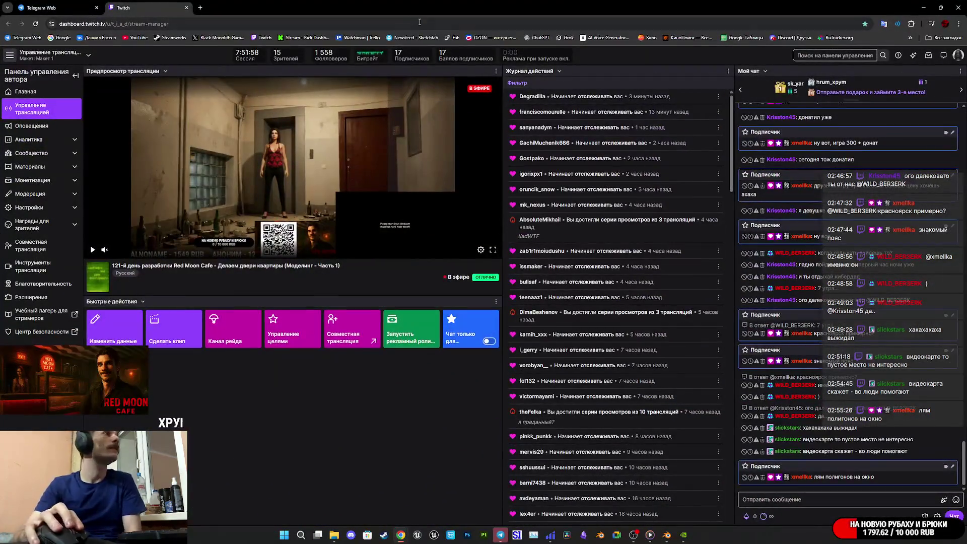
pyautogui.middleClick(416, 38)
pyautogui.click(210, 13)
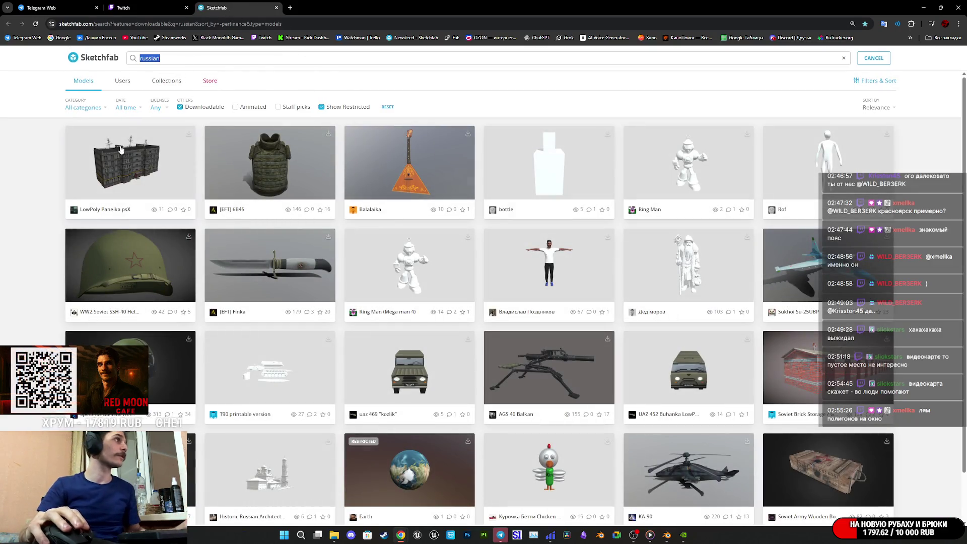
pyautogui.middleClick(121, 150)
# Step: Search for Soviet windows and open the Soviet wall-and-window and old painted wooden window models in tabs
pyautogui.moveTo(216, 58); pyautogui.dragTo(46, 54)
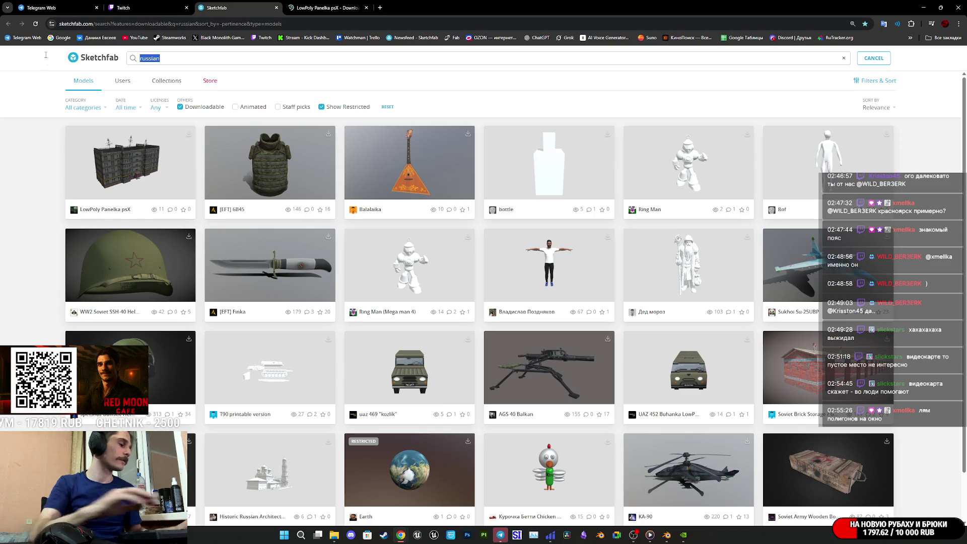
pyautogui.write('soviet window')
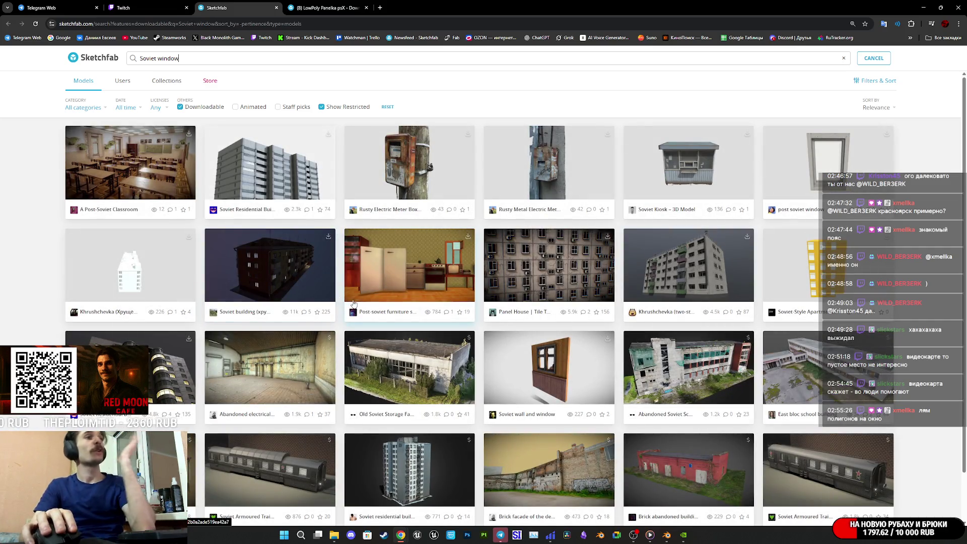
pyautogui.middleClick(571, 370)
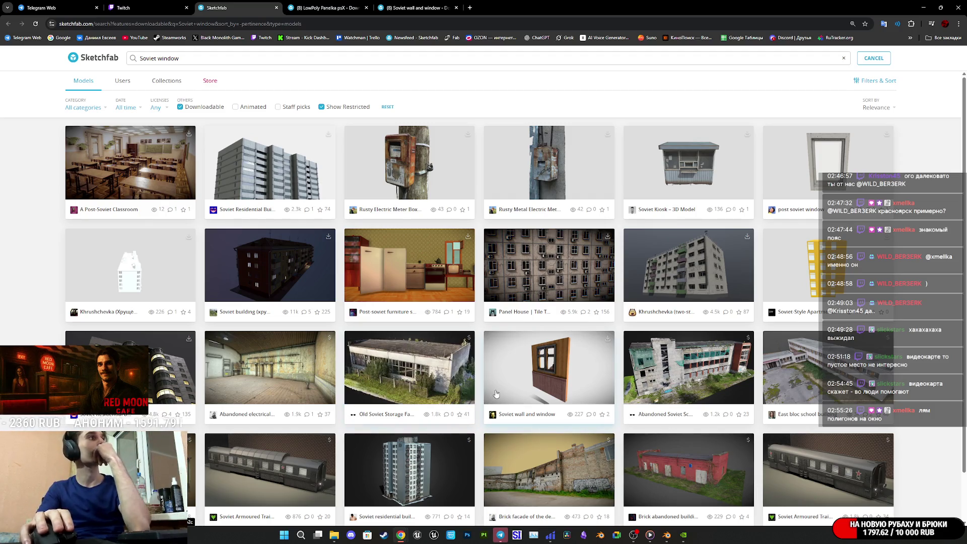
pyautogui.scroll(-3, 495, 397)
pyautogui.middleClick(519, 412)
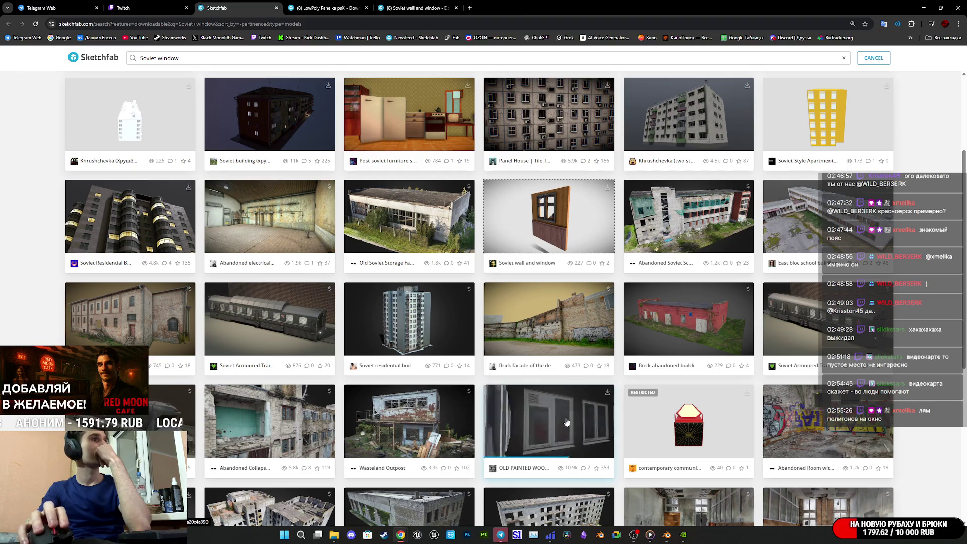
# Step: Scroll the results and open the Green Wooden Window model in a background tab
pyautogui.scroll(-5, 519, 412)
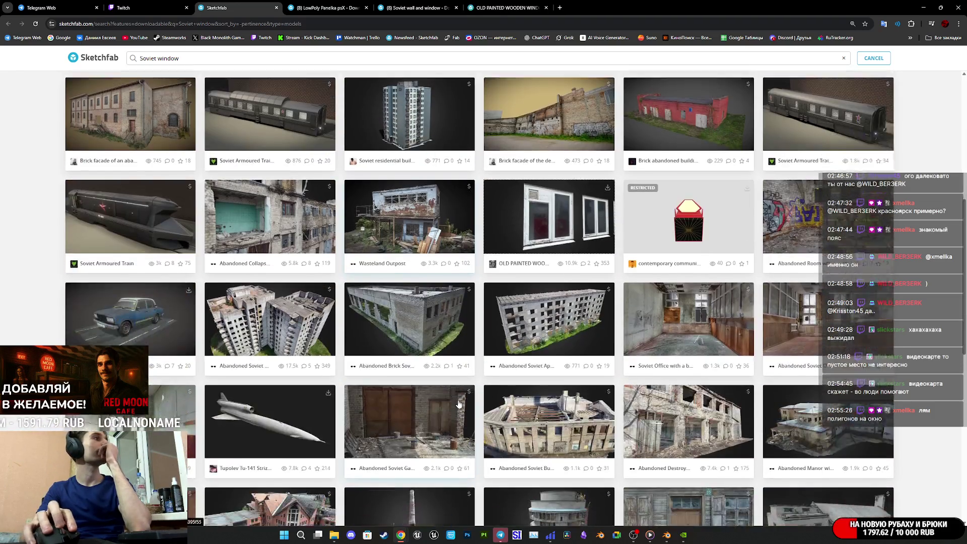
pyautogui.scroll(-3, 458, 404)
pyautogui.scroll(-5, 459, 404)
pyautogui.scroll(-12, 461, 403)
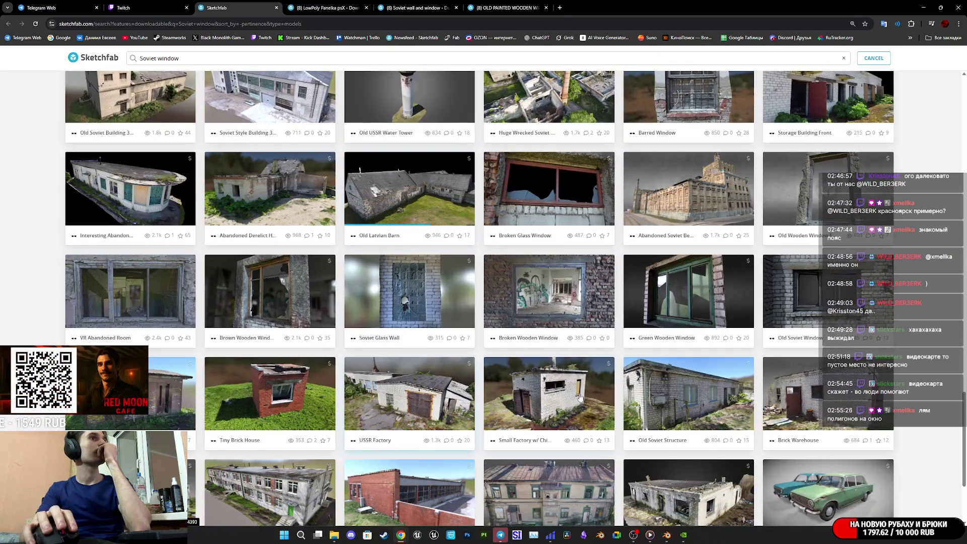
pyautogui.scroll(-1, 690, 317)
pyautogui.middleClick(690, 282)
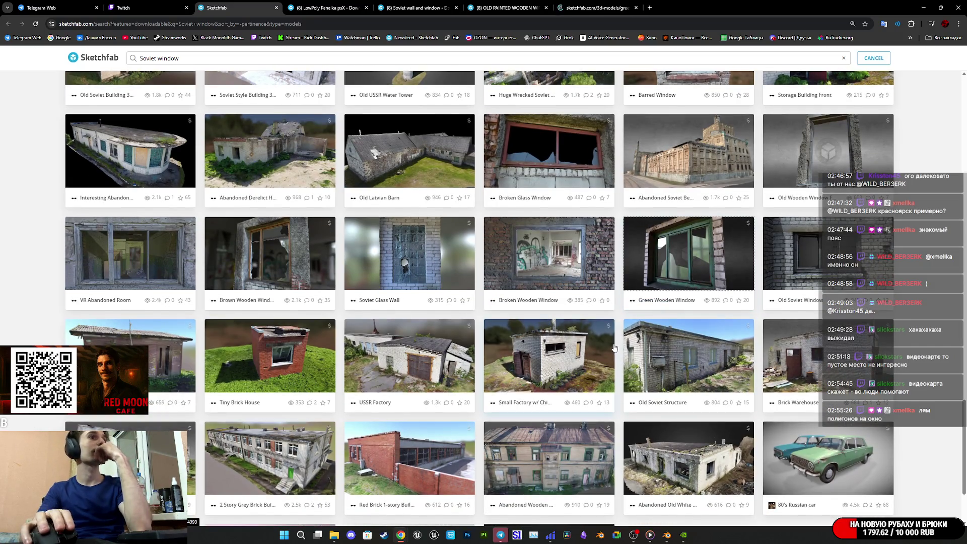
pyautogui.scroll(-2, 604, 351)
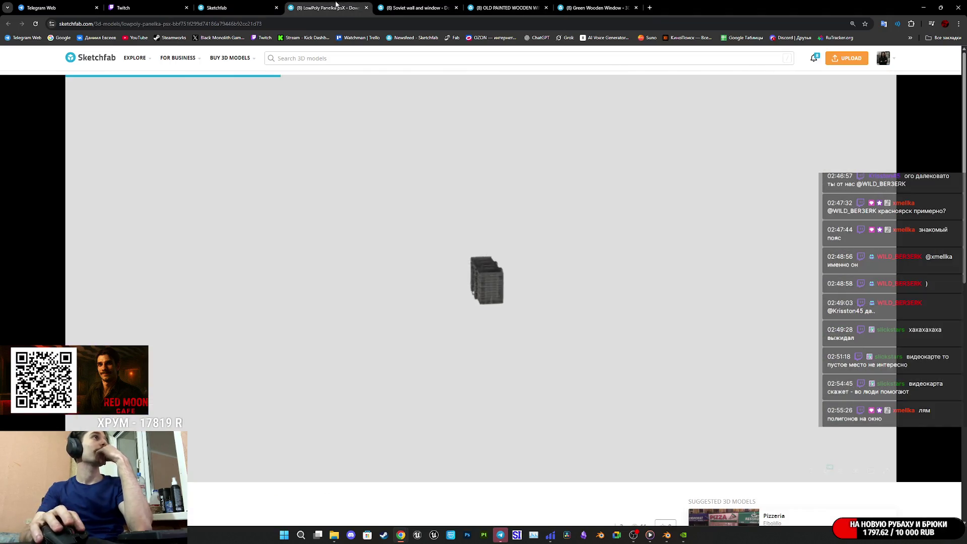
# Step: Switch to the LowPoly Panelka psX page and orbit the building to a wider side view
pyautogui.click(325, 8)
pyautogui.scroll(-4, 228, 500)
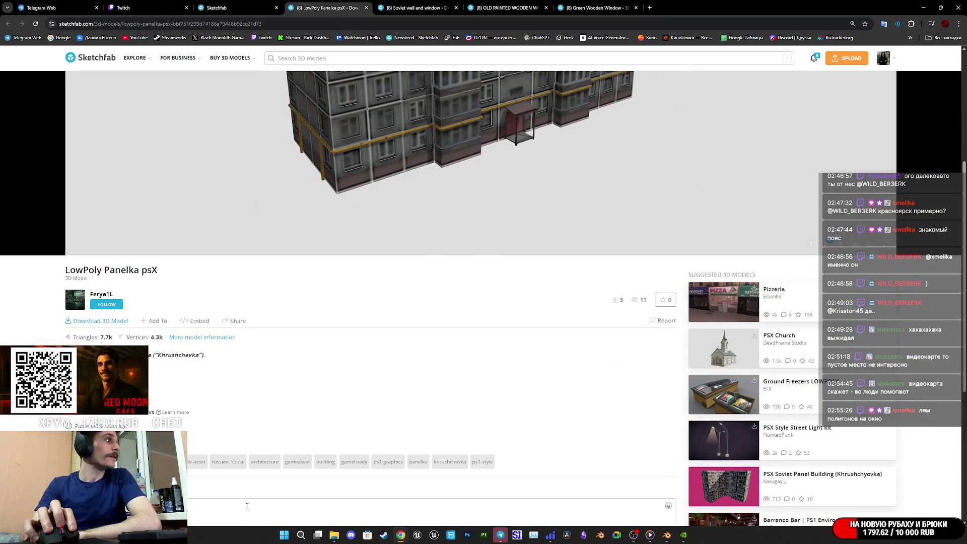
pyautogui.scroll(4, 239, 449)
pyautogui.scroll(6, 417, 349)
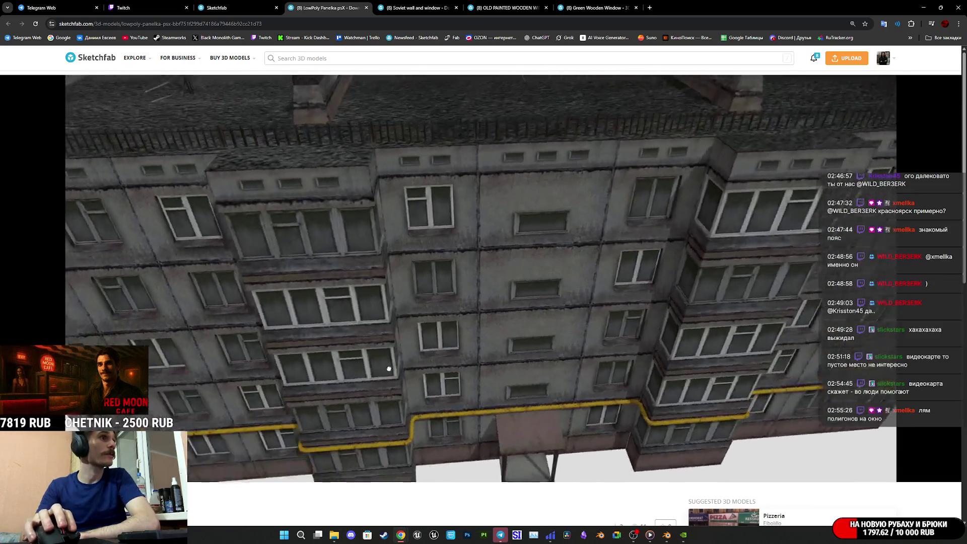
pyautogui.moveTo(389, 369)
pyautogui.mouseDown()
pyautogui.moveTo(429, 339)
pyautogui.moveTo(350, 384)
pyautogui.moveTo(496, 356)
pyautogui.mouseUp()
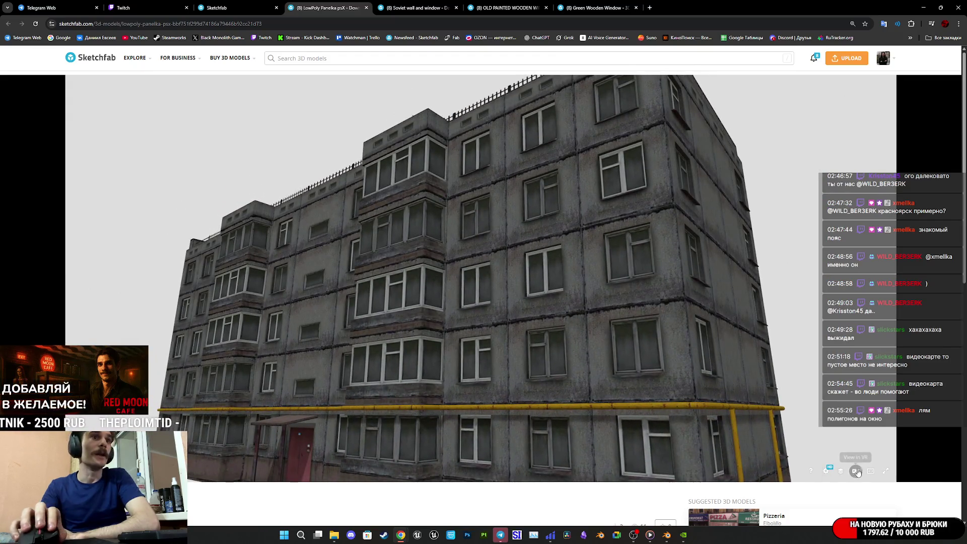
# Step: Show the building in wireframe, then its Base Color texture in the 3D + 2D view
pyautogui.click(840, 470)
pyautogui.click(110, 309)
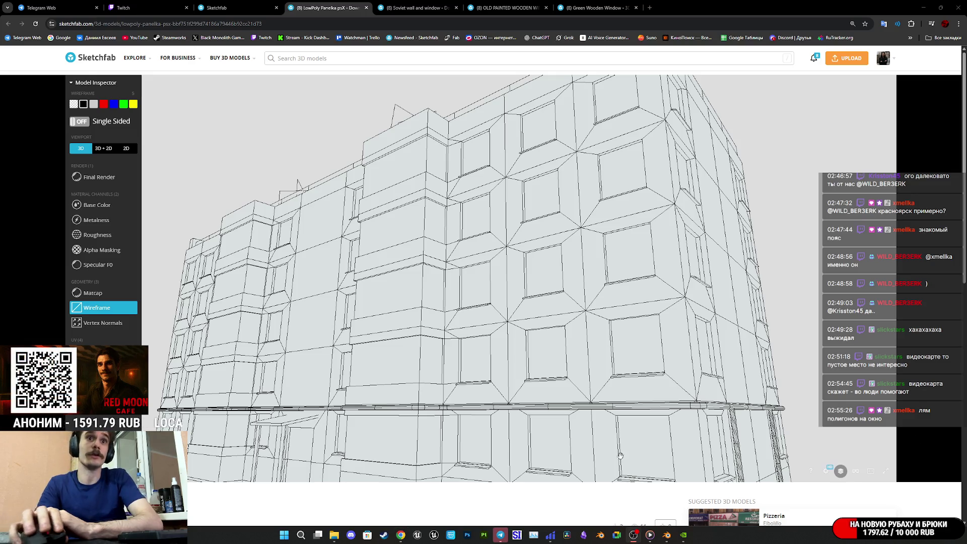
pyautogui.click(106, 209)
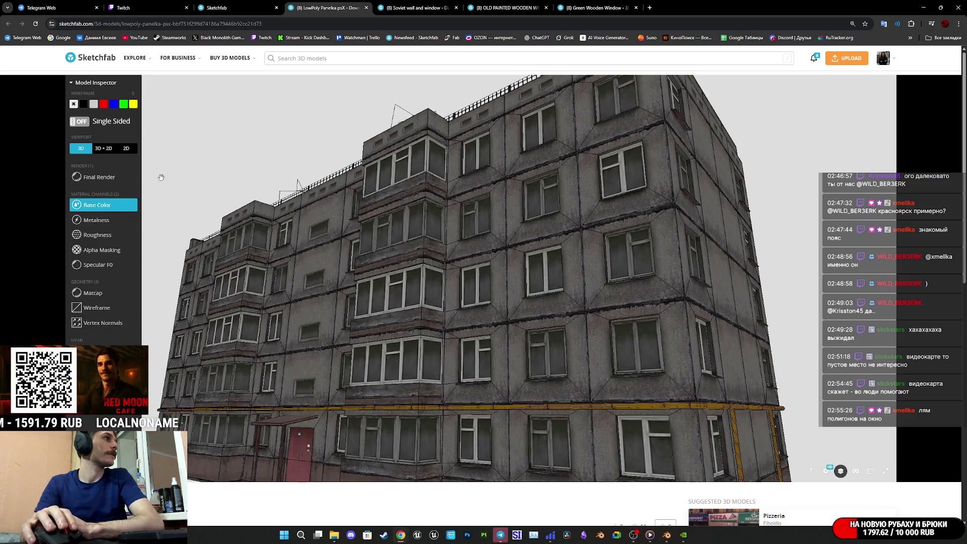
pyautogui.click(103, 148)
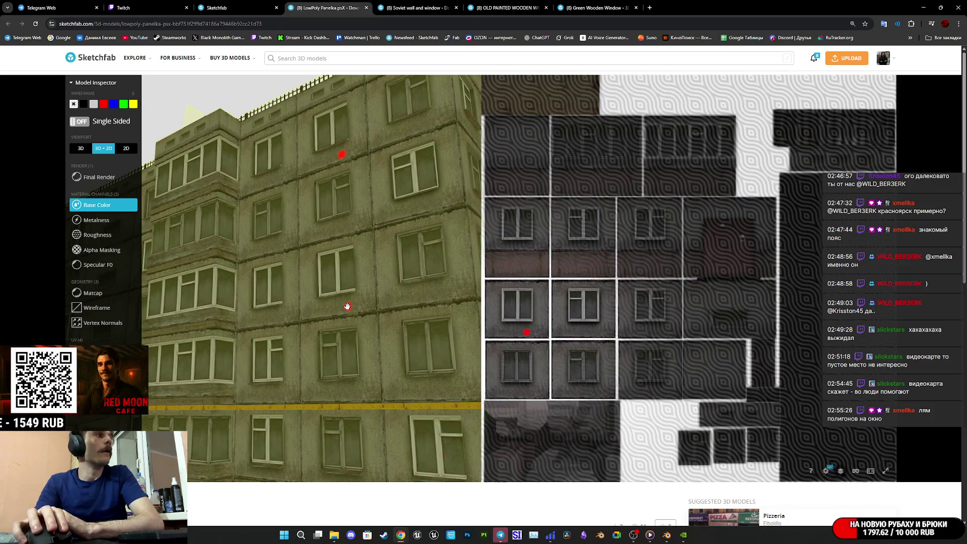
# Step: Open the PanelkaMat material list and view the building and its UV islands in wireframe
pyautogui.scroll(-5, 303, 252)
pyautogui.click(864, 91)
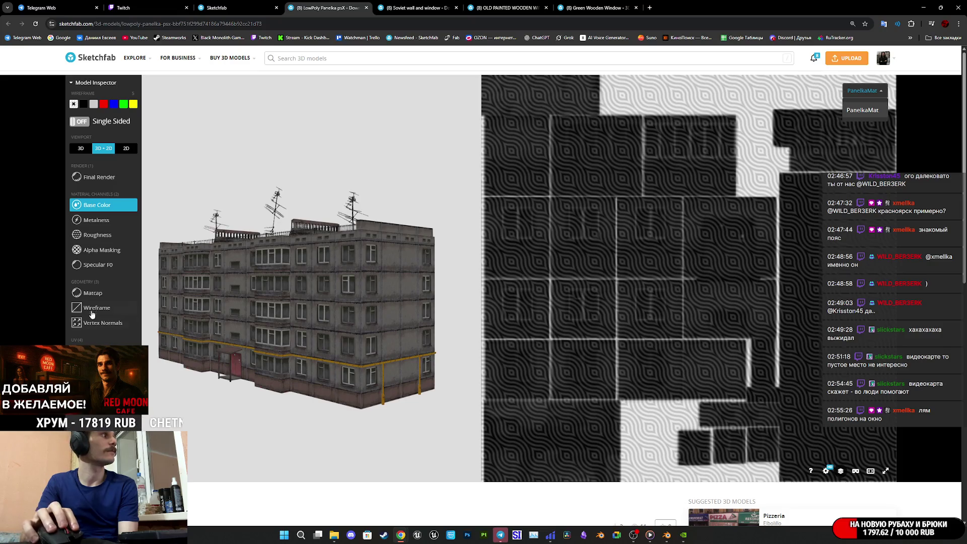
pyautogui.click(92, 308)
pyautogui.scroll(2, 611, 401)
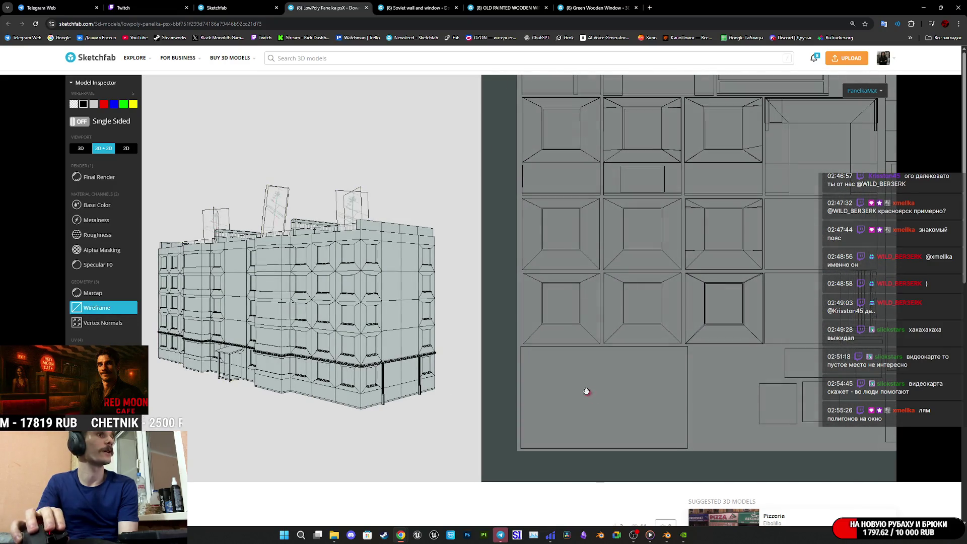
pyautogui.moveTo(312, 297)
pyautogui.mouseDown()
pyautogui.moveTo(282, 302)
pyautogui.moveTo(352, 297)
pyautogui.moveTo(333, 299)
pyautogui.mouseUp()
pyautogui.click(350, 218)
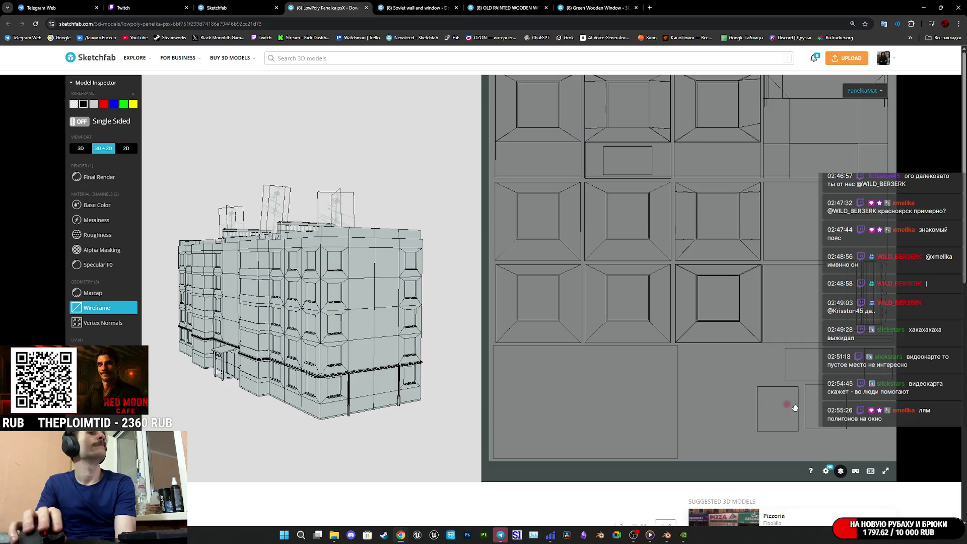
pyautogui.scroll(-3, 664, 418)
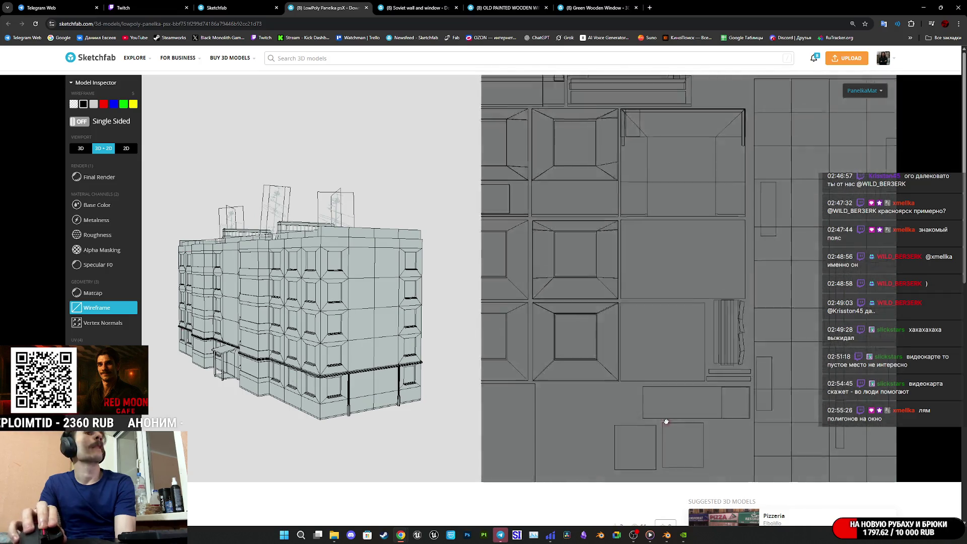
pyautogui.scroll(-2, 681, 413)
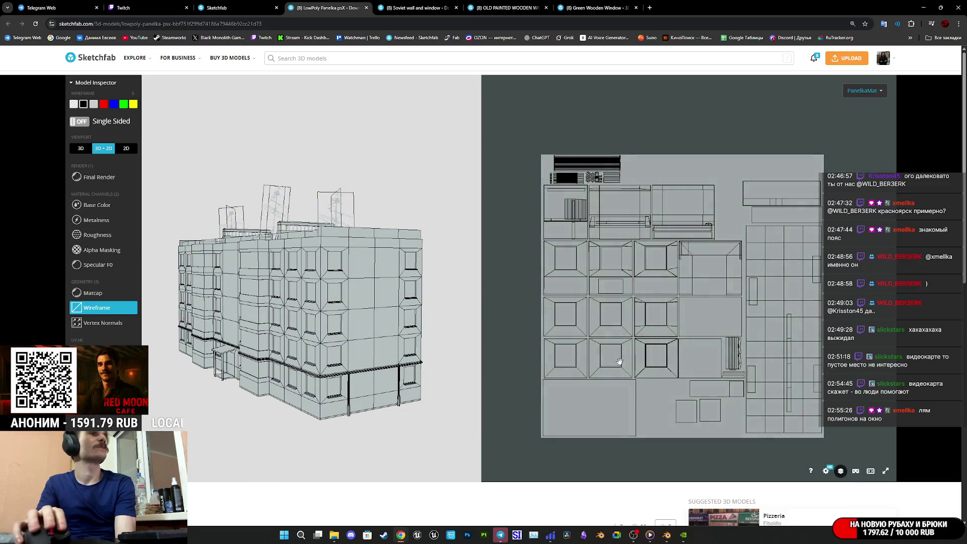
pyautogui.scroll(2, 613, 362)
pyautogui.scroll(2, 612, 362)
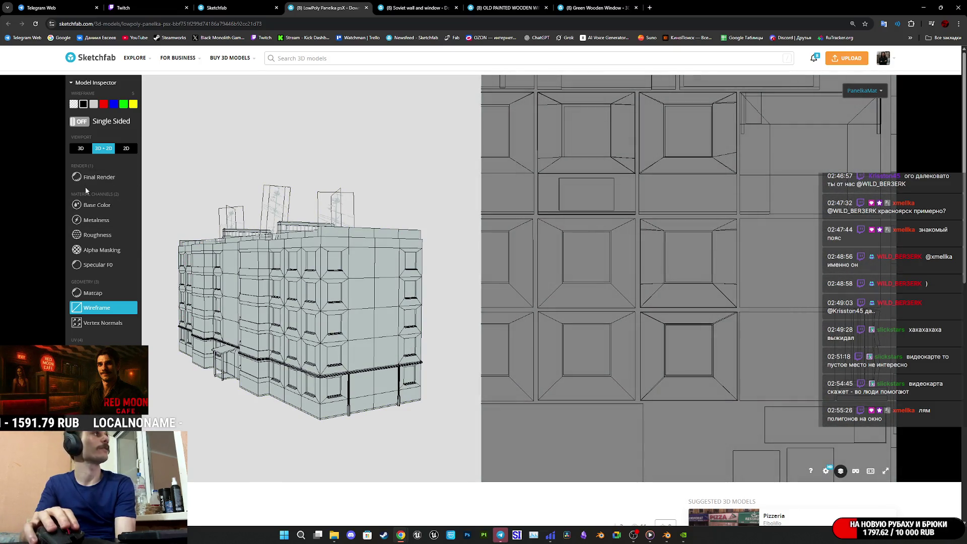
# Step: Return to Base Color and pan the texture atlas across the windows to the red door
pyautogui.click(96, 205)
pyautogui.moveTo(572, 324)
pyautogui.mouseDown()
pyautogui.moveTo(723, 363)
pyautogui.moveTo(674, 415)
pyautogui.mouseUp()
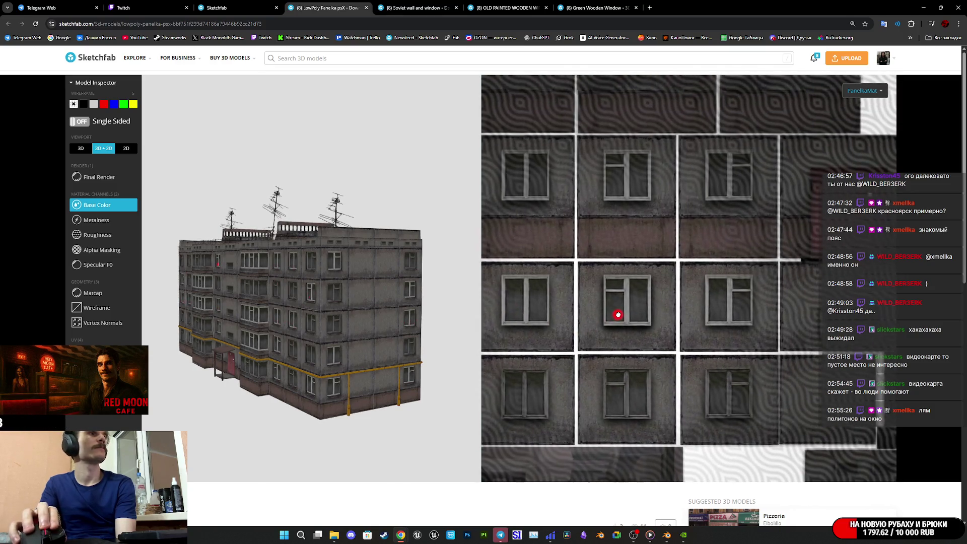
pyautogui.moveTo(615, 315); pyautogui.dragTo(799, 335)
pyautogui.moveTo(782, 276)
pyautogui.mouseDown()
pyautogui.moveTo(728, 284)
pyautogui.moveTo(755, 289)
pyautogui.moveTo(665, 291)
pyautogui.mouseUp()
pyautogui.scroll(-2, 665, 291)
pyautogui.moveTo(735, 327); pyautogui.dragTo(645, 243)
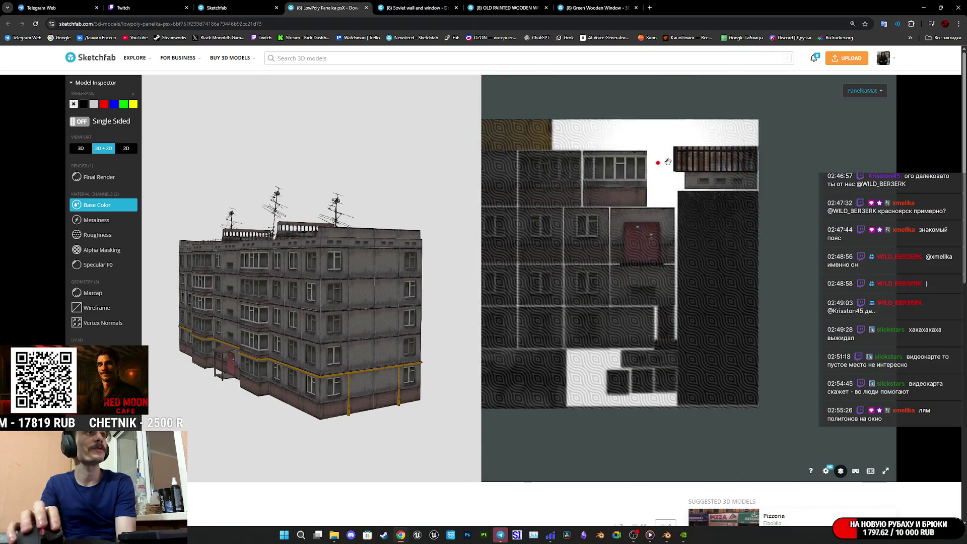
pyautogui.scroll(5, 711, 164)
pyautogui.scroll(-5, 663, 216)
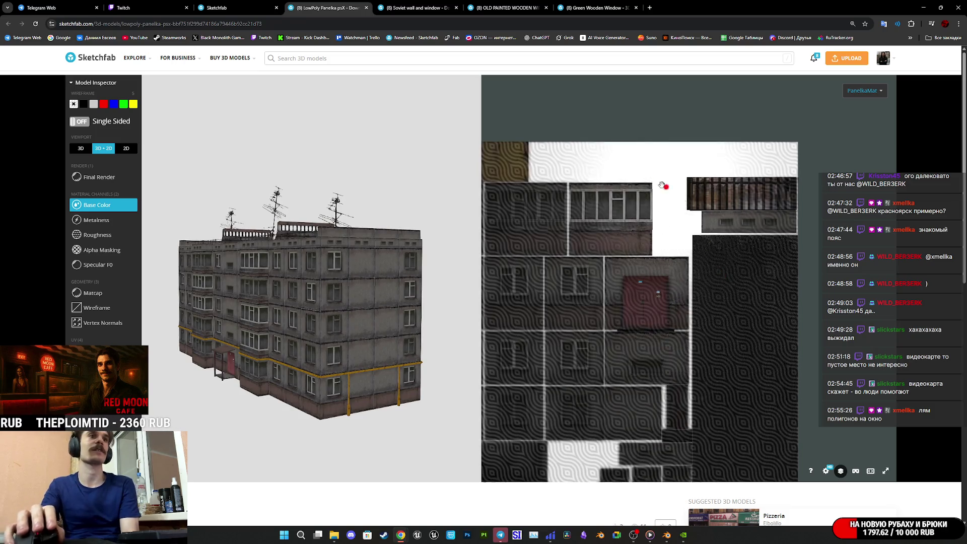
# Step: Zoom around the model and texture once more, then close the LowPoly Panelka page
pyautogui.moveTo(344, 288)
pyautogui.mouseDown()
pyautogui.moveTo(291, 287)
pyautogui.moveTo(317, 305)
pyautogui.mouseUp()
pyautogui.scroll(-5, 283, 496)
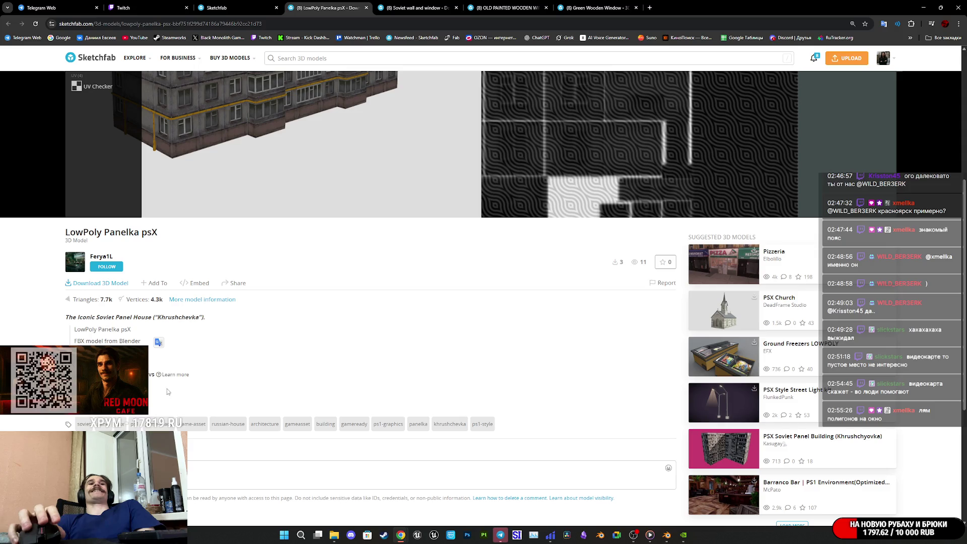
pyautogui.scroll(3, 482, 385)
pyautogui.scroll(2, 482, 379)
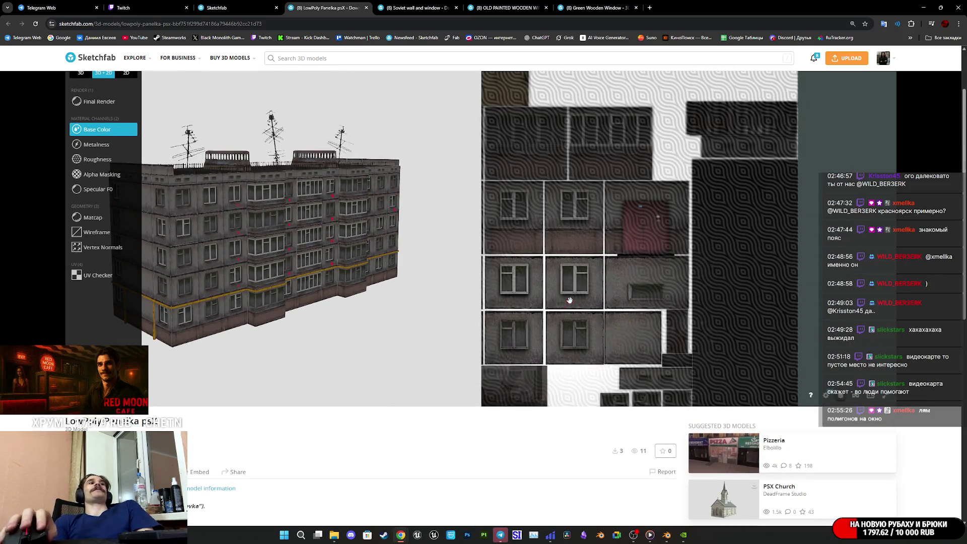
pyautogui.moveTo(534, 333); pyautogui.dragTo(577, 302)
pyautogui.scroll(5, 577, 302)
pyautogui.scroll(-3, 609, 325)
pyautogui.scroll(-4, 705, 282)
pyautogui.scroll(-3, 722, 275)
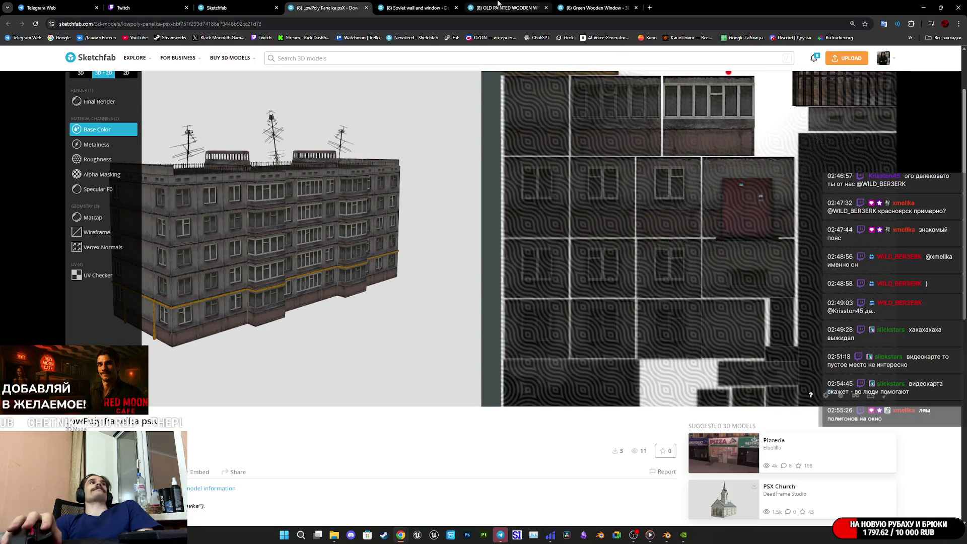
pyautogui.click(365, 7)
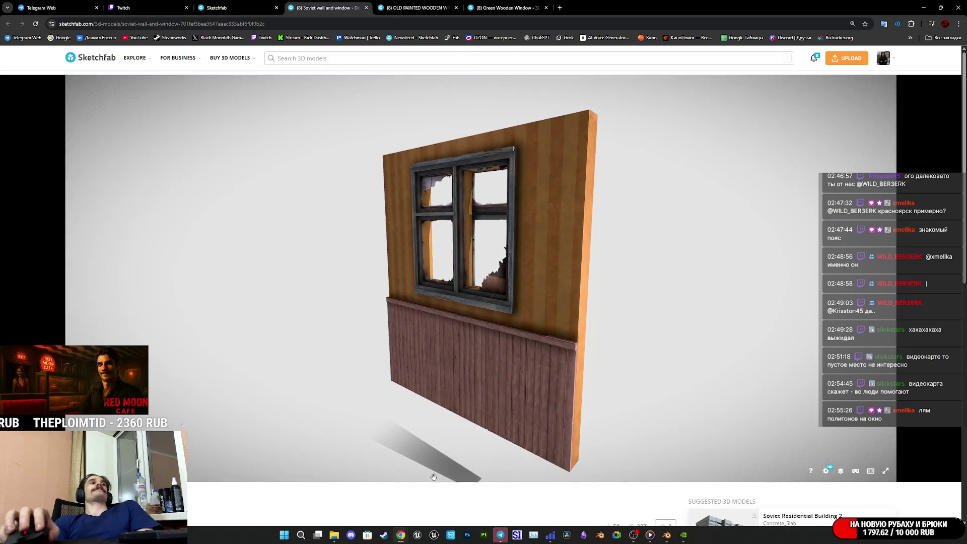
# Step: View the Soviet wall and window as a wireframe, facing the window and radiator slats
pyautogui.scroll(-2, 438, 491)
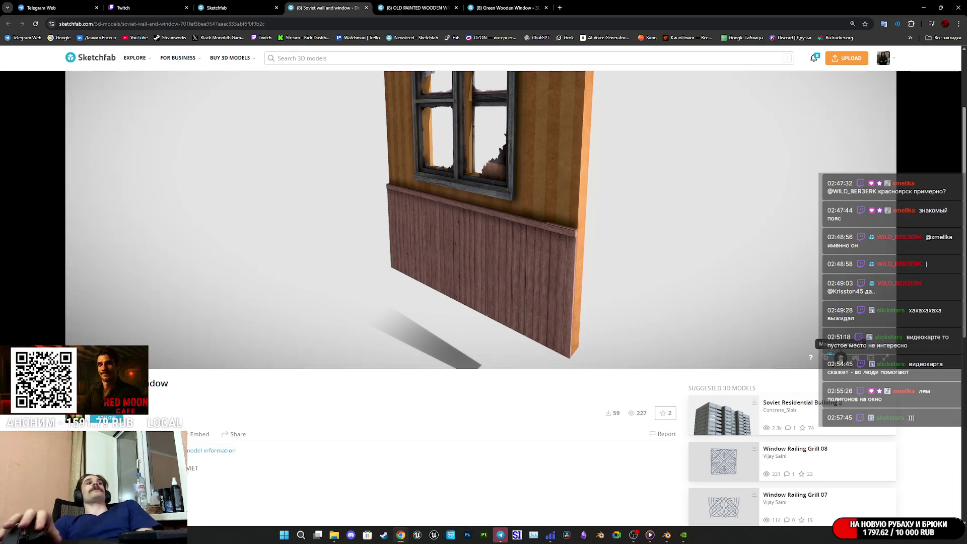
pyautogui.click(840, 356)
pyautogui.scroll(2, 191, 274)
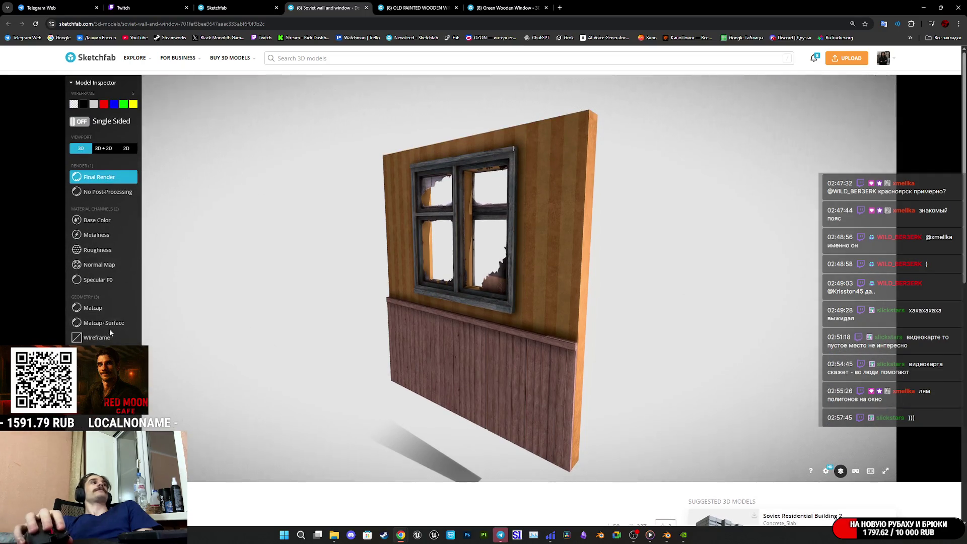
pyautogui.click(96, 337)
pyautogui.scroll(6, 544, 323)
pyautogui.moveTo(544, 323)
pyautogui.mouseDown()
pyautogui.moveTo(564, 330)
pyautogui.moveTo(559, 294)
pyautogui.moveTo(583, 259)
pyautogui.moveTo(576, 302)
pyautogui.moveTo(550, 311)
pyautogui.mouseUp()
pyautogui.scroll(5, 559, 294)
pyautogui.scroll(-6, 550, 311)
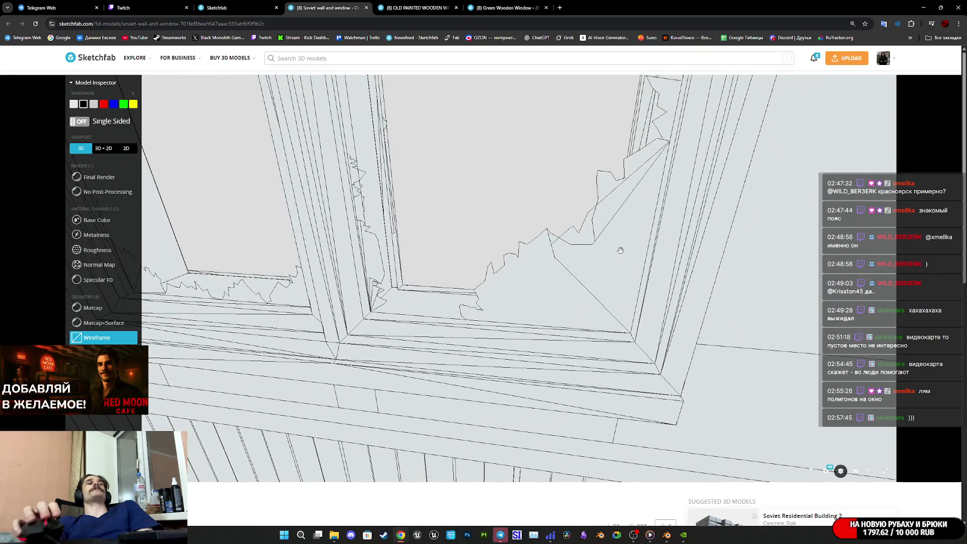
pyautogui.moveTo(501, 259)
pyautogui.mouseDown()
pyautogui.moveTo(539, 303)
pyautogui.moveTo(537, 287)
pyautogui.mouseUp()
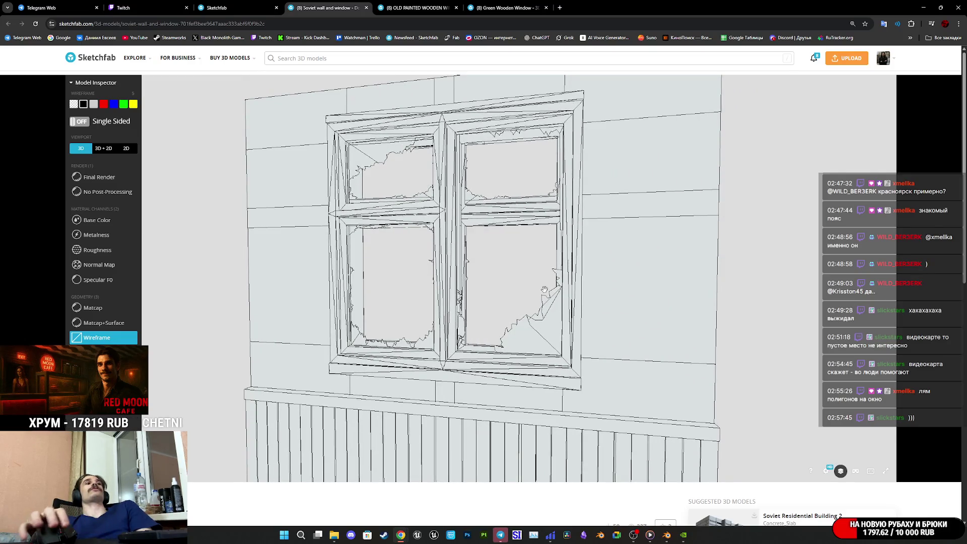
pyautogui.moveTo(544, 289); pyautogui.dragTo(550, 252)
pyautogui.scroll(5, 551, 251)
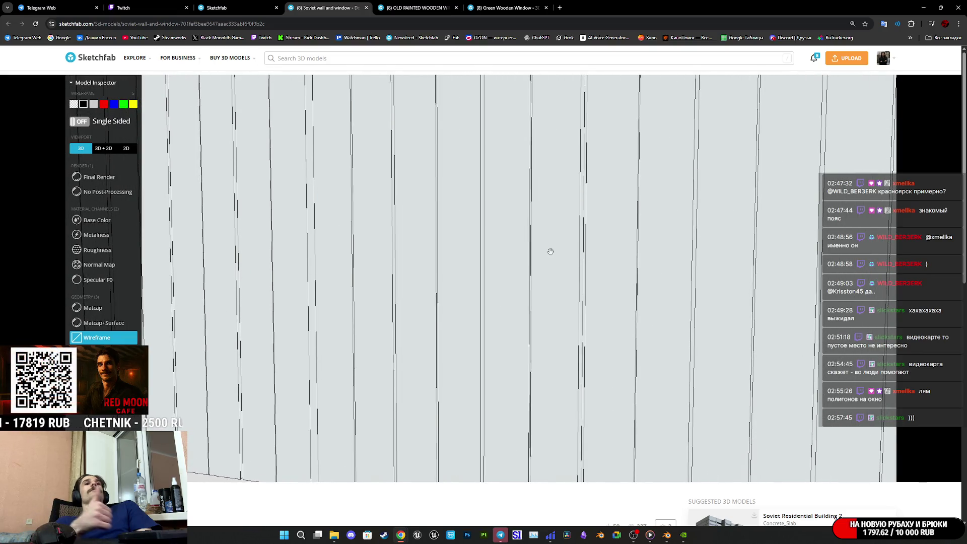
pyautogui.scroll(-5, 550, 251)
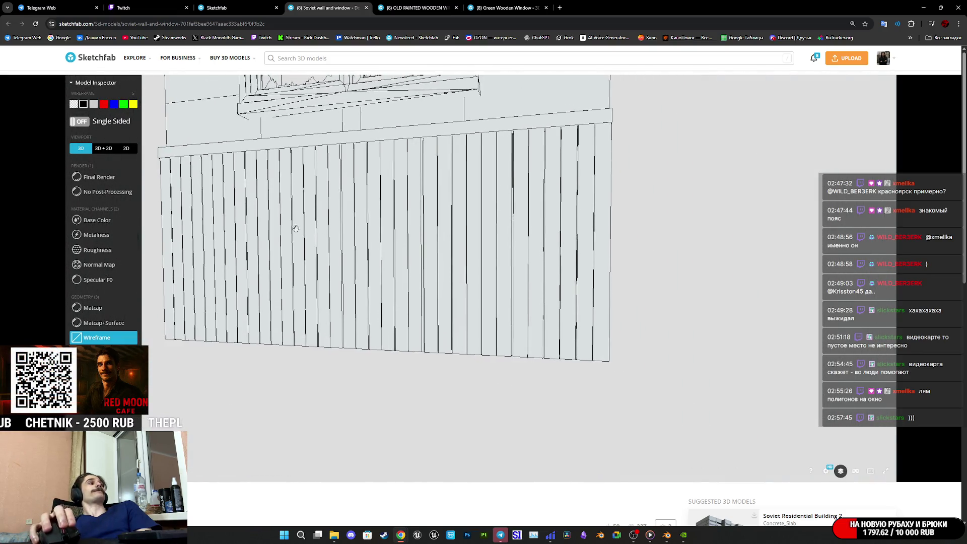
# Step: Show the base colour texture beside the model, check Material #34 in wireframe, then close the page
pyautogui.click(100, 219)
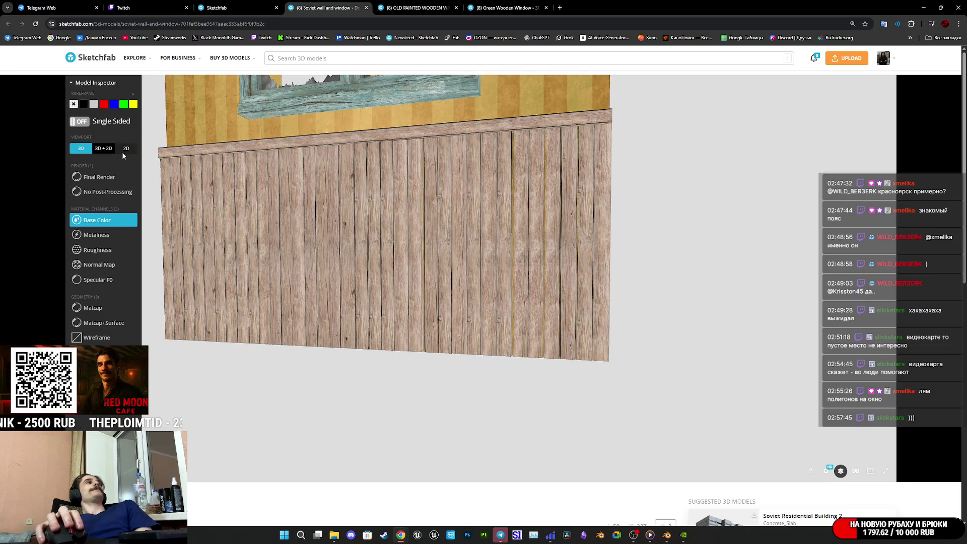
pyautogui.click(103, 148)
pyautogui.moveTo(364, 263); pyautogui.dragTo(554, 257)
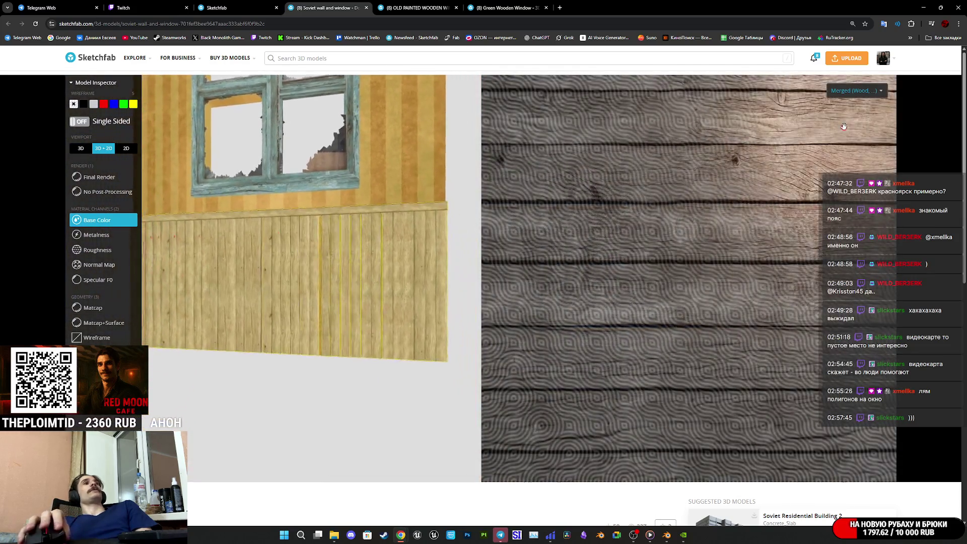
pyautogui.click(858, 93)
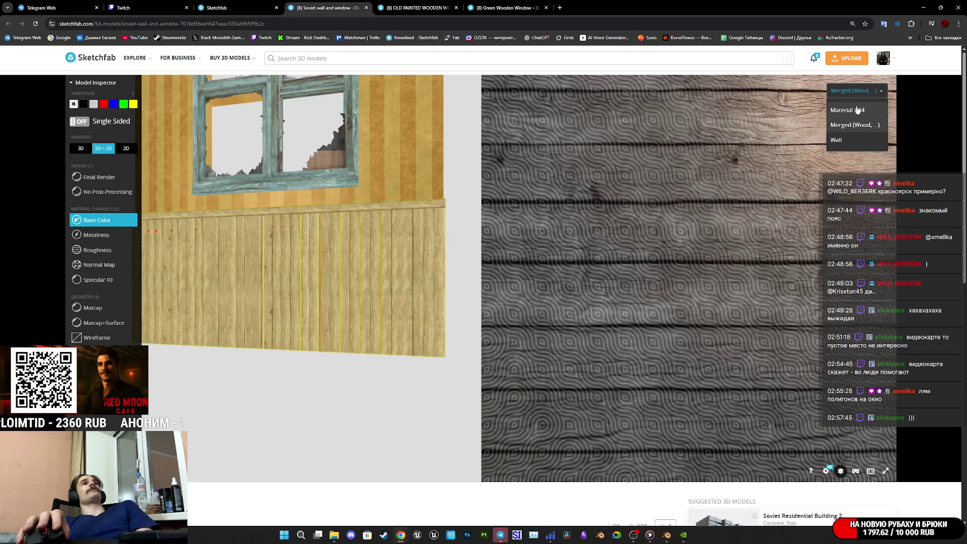
pyautogui.click(857, 110)
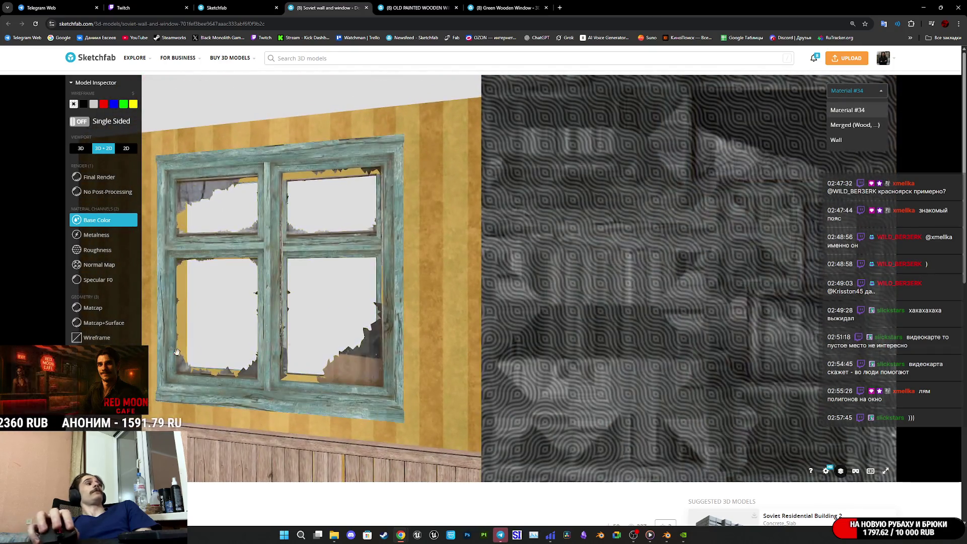
pyautogui.click(101, 338)
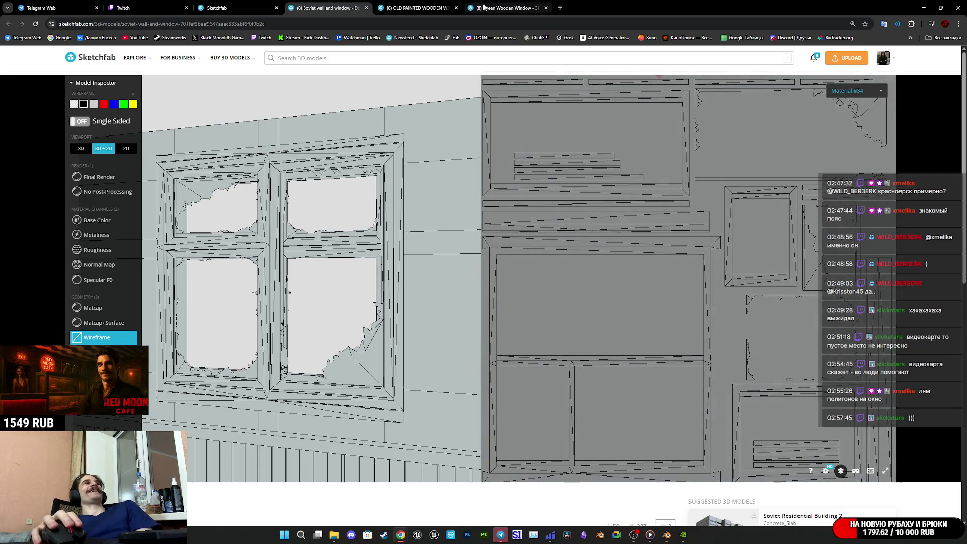
pyautogui.middleClick(339, 3)
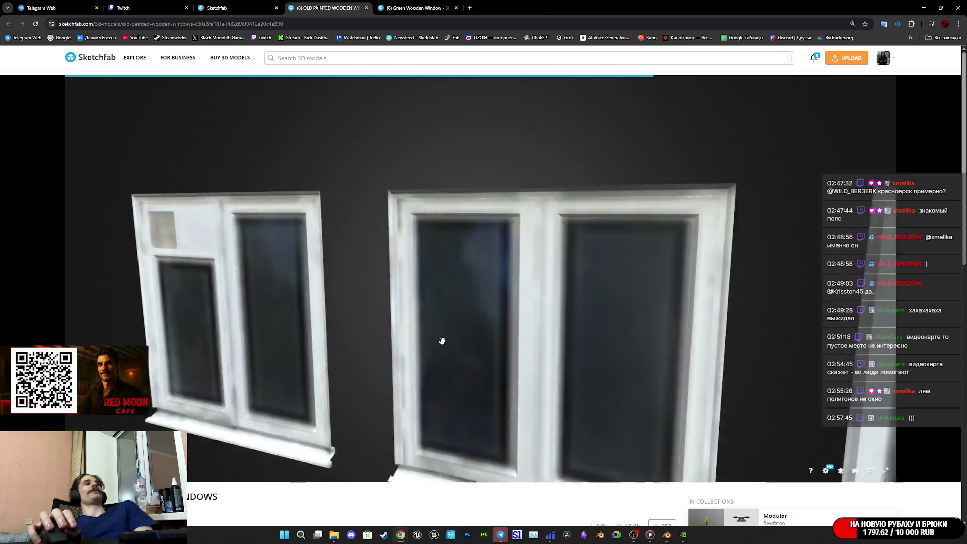
# Step: Show the old painted wooden windows model as a wireframe, orbiting closer to the windows
pyautogui.scroll(-2, 538, 503)
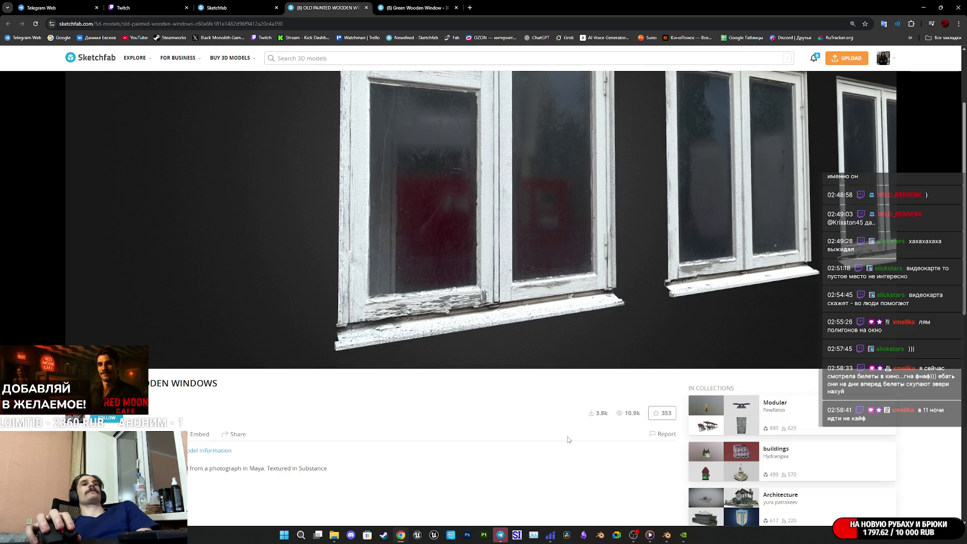
pyautogui.scroll(2, 565, 436)
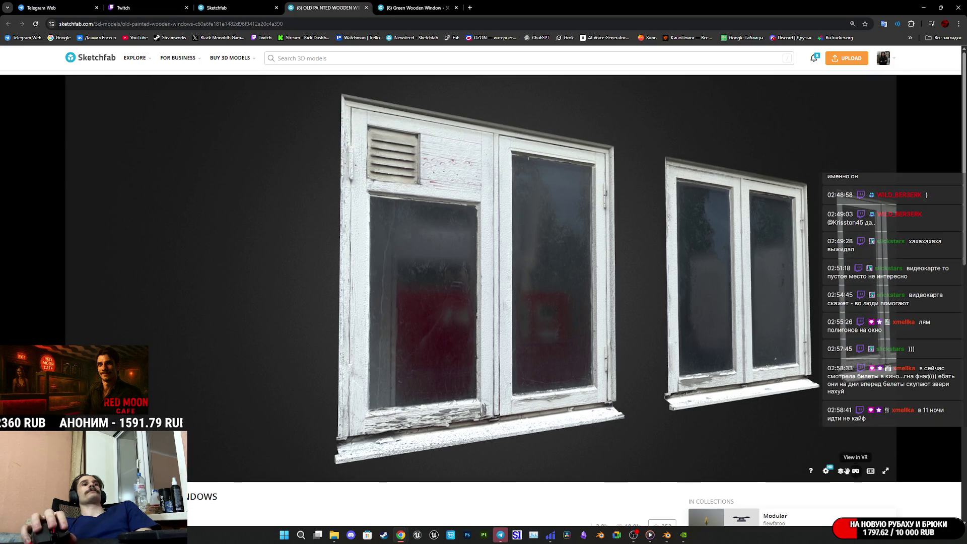
pyautogui.click(839, 471)
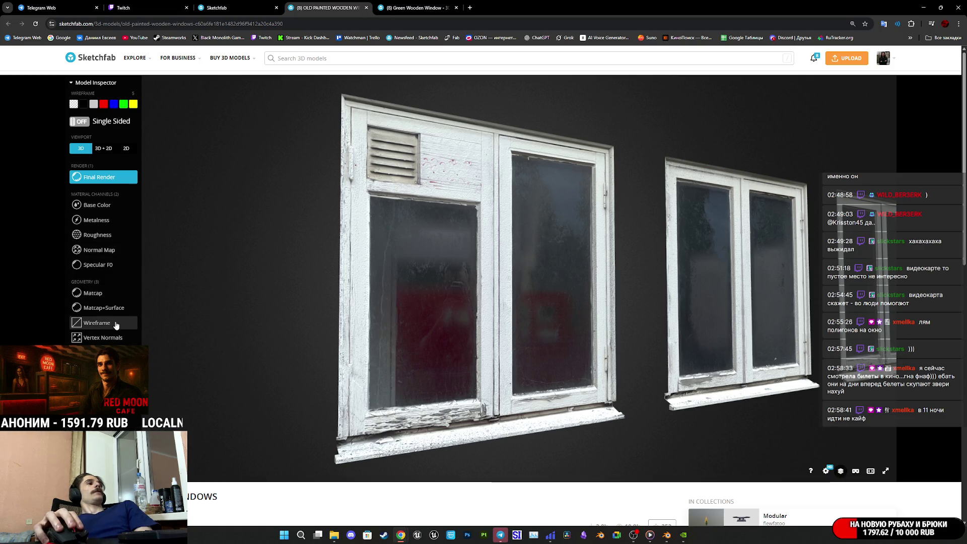
pyautogui.click(116, 325)
pyautogui.moveTo(505, 350)
pyautogui.mouseDown()
pyautogui.moveTo(388, 348)
pyautogui.moveTo(299, 370)
pyautogui.moveTo(276, 360)
pyautogui.moveTo(352, 328)
pyautogui.mouseUp()
pyautogui.scroll(-5, 353, 328)
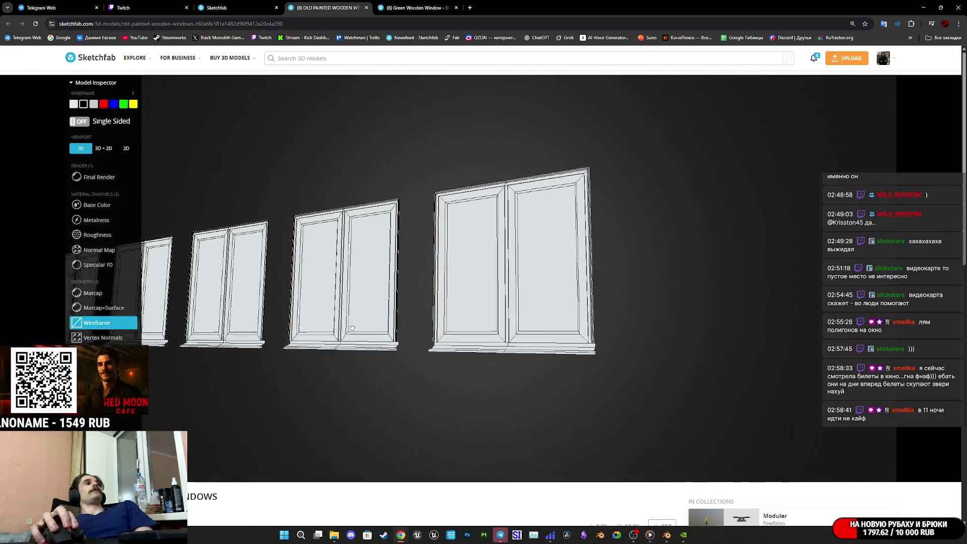
pyautogui.scroll(5, 353, 328)
pyautogui.scroll(-3, 345, 319)
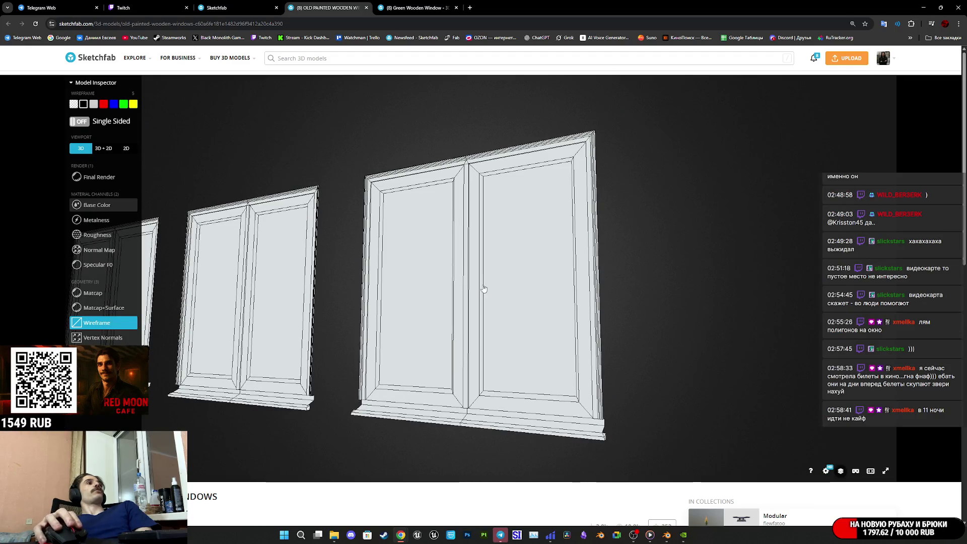
# Step: Return to the base colour texture and turn the row of windows to face the camera
pyautogui.press('2')
pyautogui.scroll(5, 457, 334)
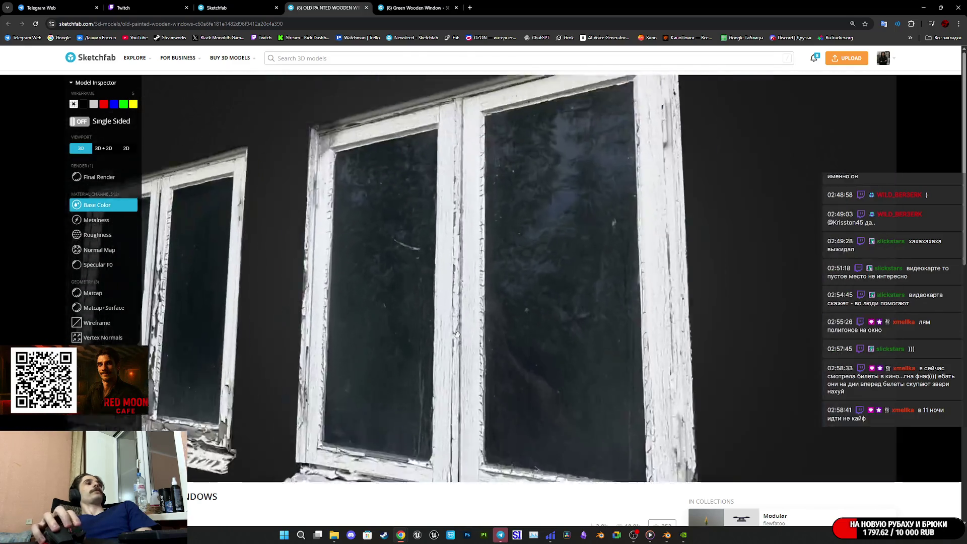
pyautogui.scroll(-5, 457, 335)
pyautogui.scroll(6, 453, 342)
pyautogui.scroll(-2, 448, 357)
pyautogui.scroll(-5, 448, 357)
pyautogui.moveTo(453, 360); pyautogui.dragTo(487, 375)
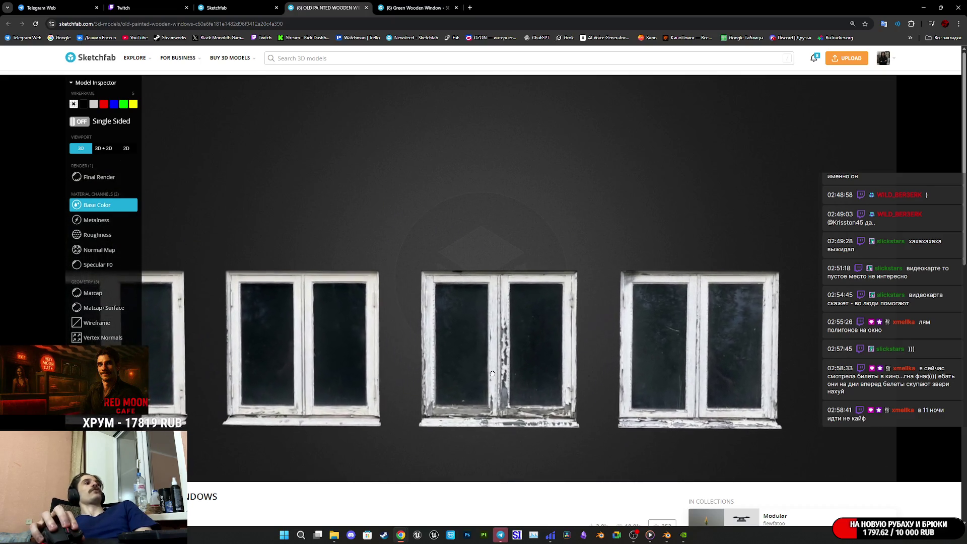
pyautogui.moveTo(493, 373); pyautogui.dragTo(564, 341, button='right')
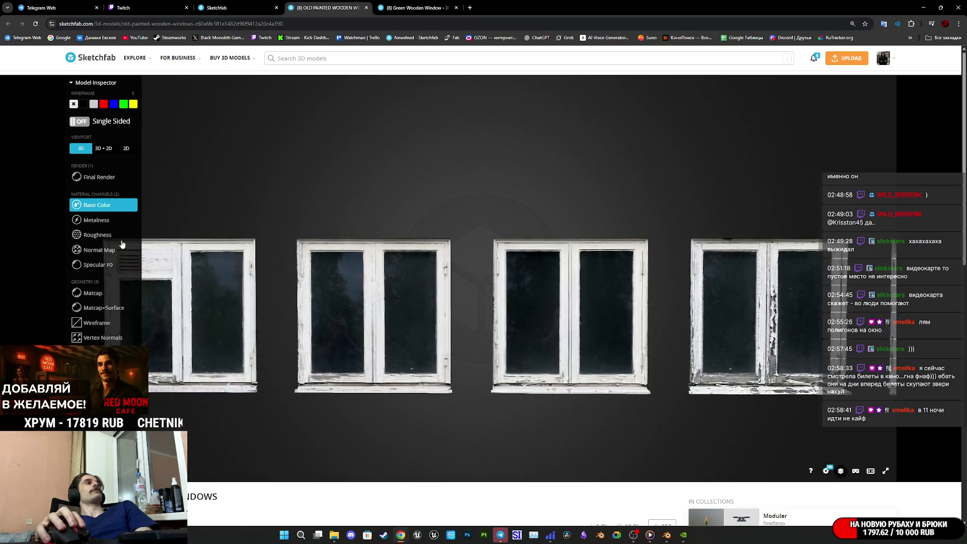
# Step: Inspect the wireframe UV layout in the 3D + 2D view, then close the page
pyautogui.click(103, 148)
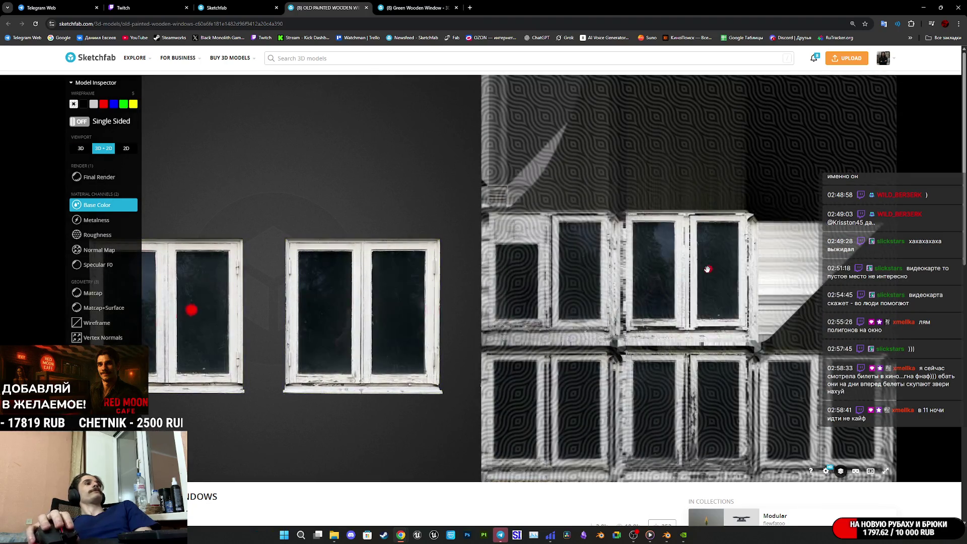
pyautogui.click(96, 322)
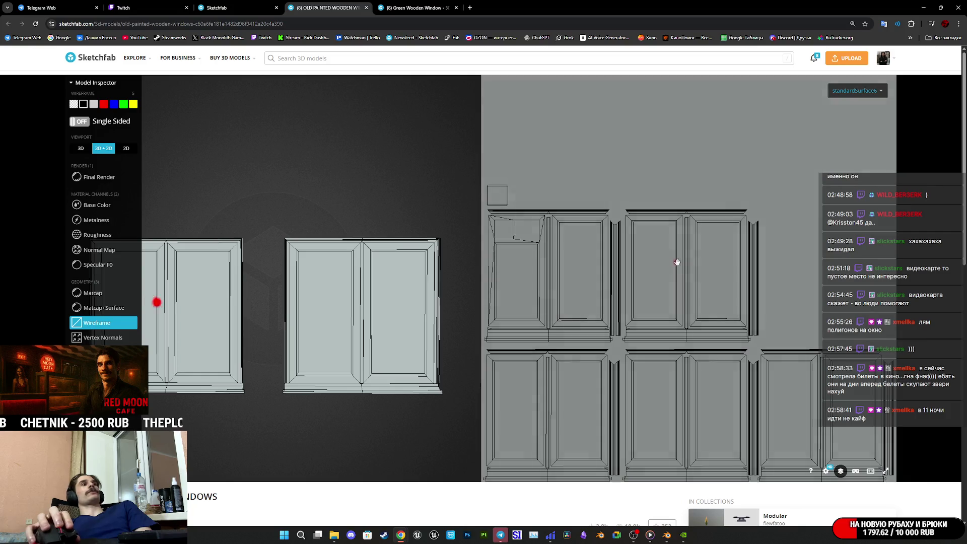
pyautogui.scroll(5, 543, 295)
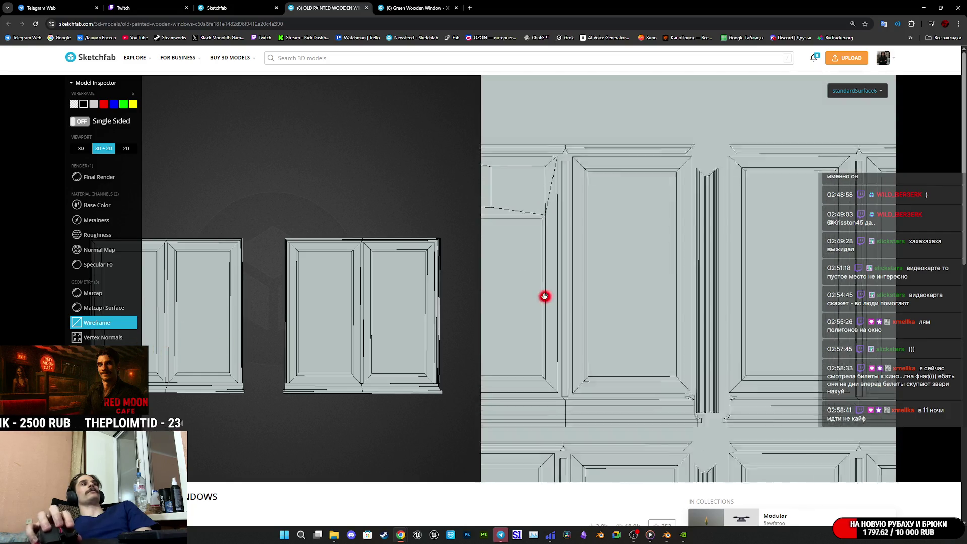
pyautogui.scroll(-6, 565, 312)
pyautogui.scroll(-1, 769, 276)
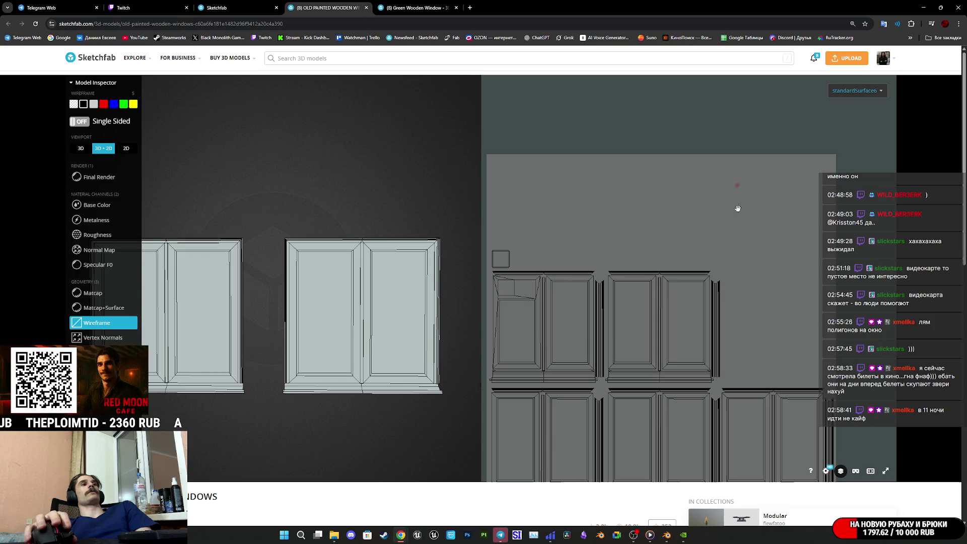
pyautogui.scroll(4, 785, 254)
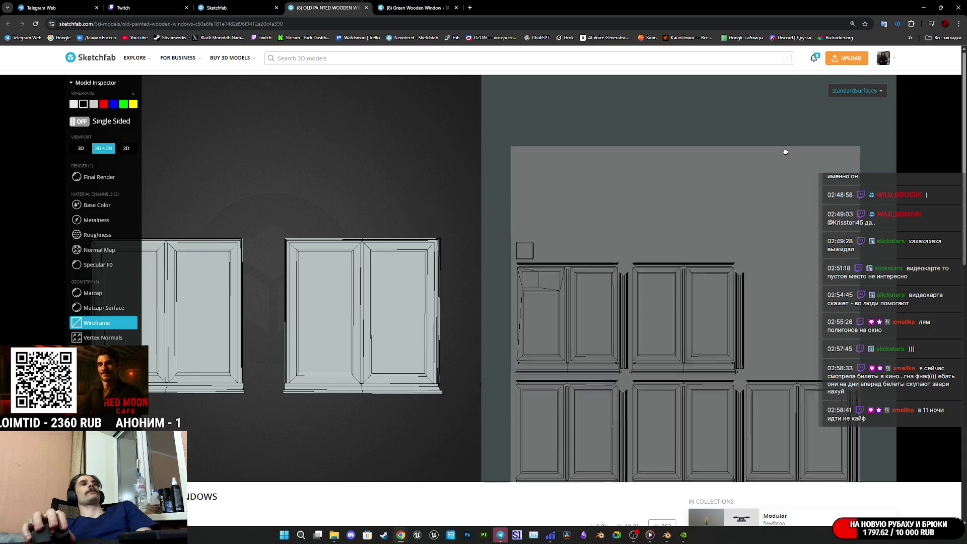
pyautogui.scroll(-5, 790, 262)
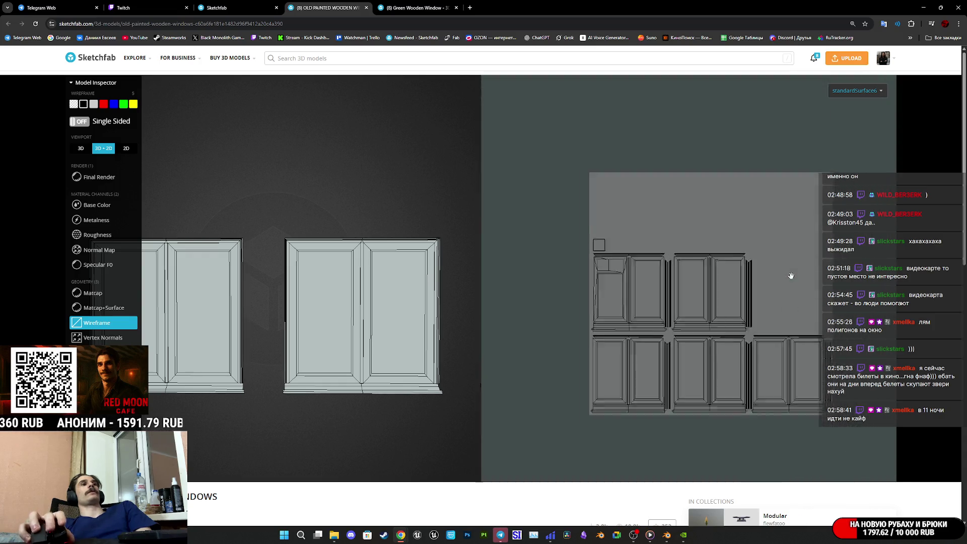
pyautogui.scroll(2, 790, 272)
pyautogui.scroll(1, 791, 262)
pyautogui.scroll(-2, 781, 269)
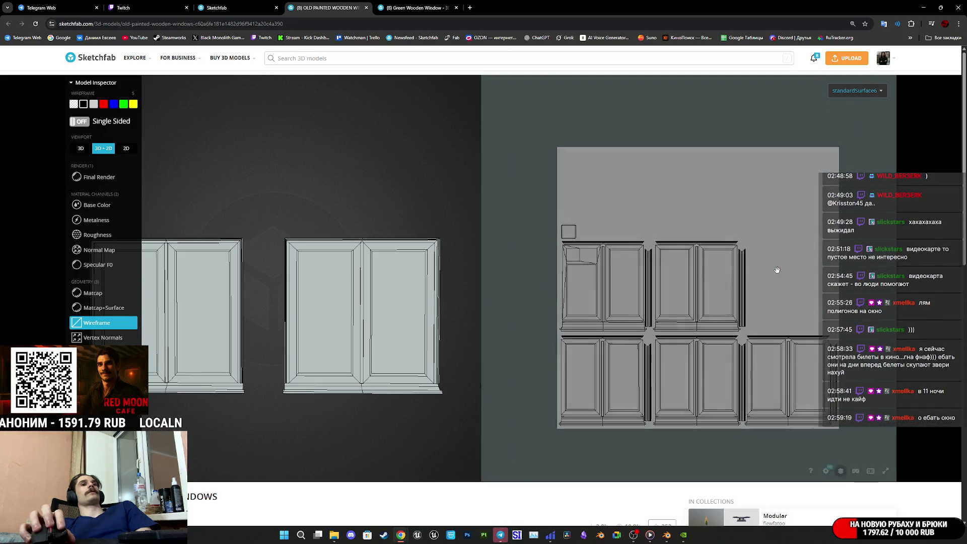
pyautogui.moveTo(777, 270); pyautogui.dragTo(728, 268)
pyautogui.scroll(1, 730, 175)
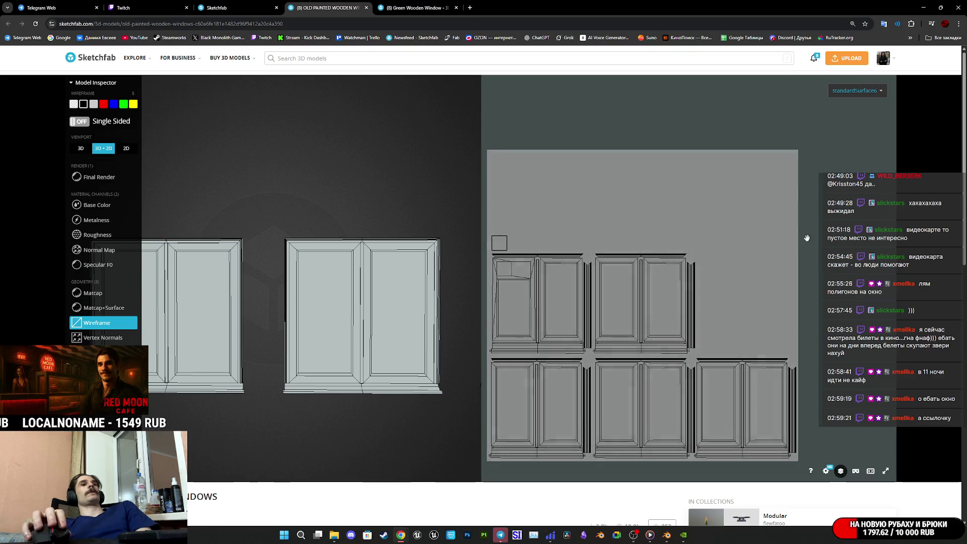
pyautogui.middleClick(317, 5)
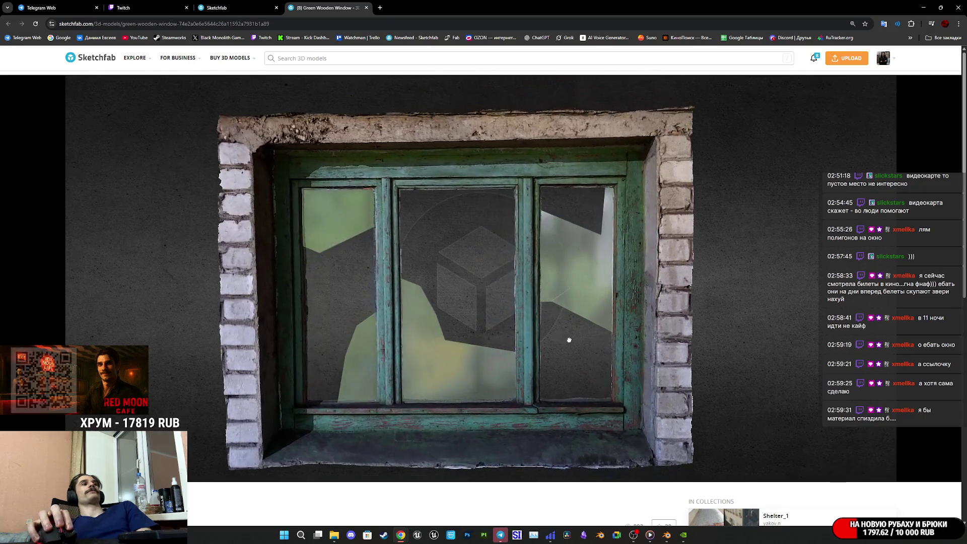
# Step: Open Model Inspector on the Green Wooden Window and switch it to wireframe
pyautogui.moveTo(400, 535)
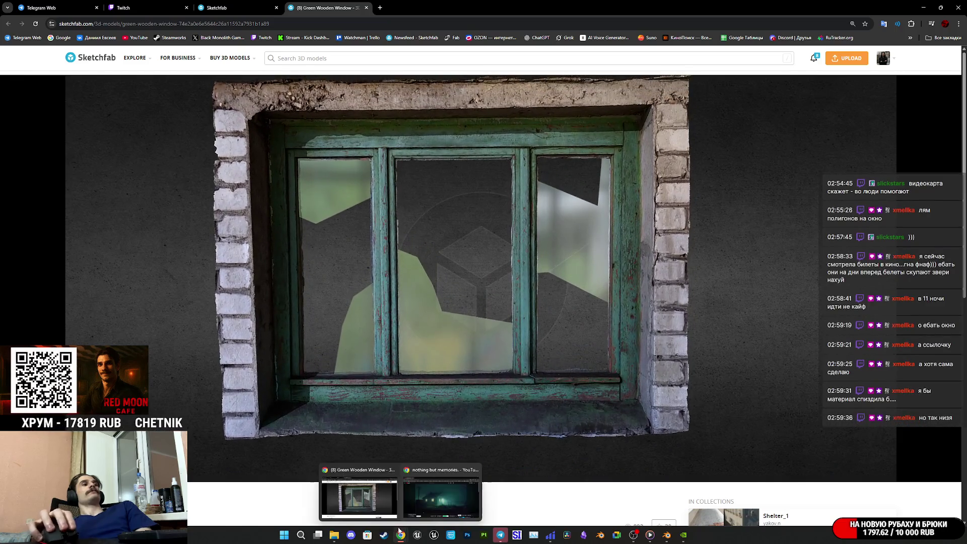
pyautogui.scroll(-3, 216, 457)
pyautogui.scroll(3, 214, 437)
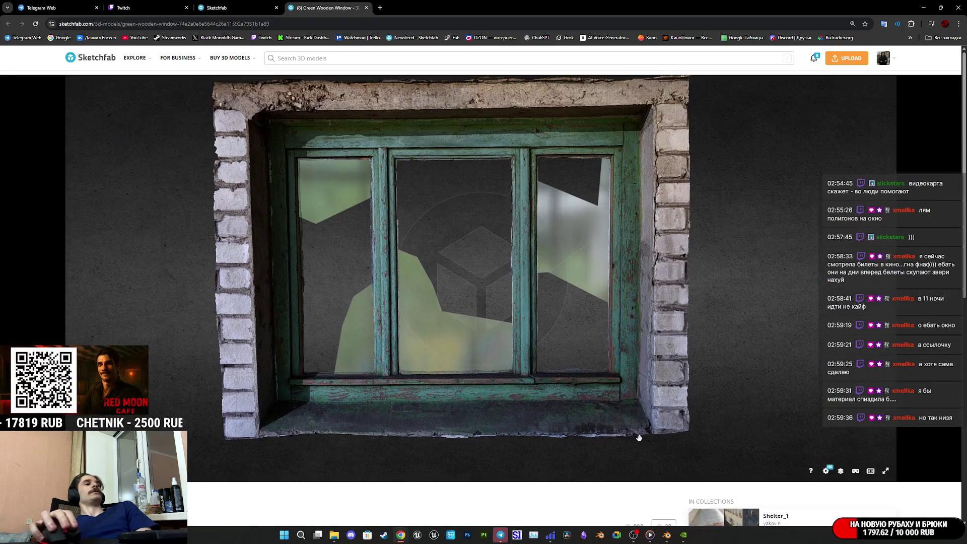
pyautogui.click(838, 470)
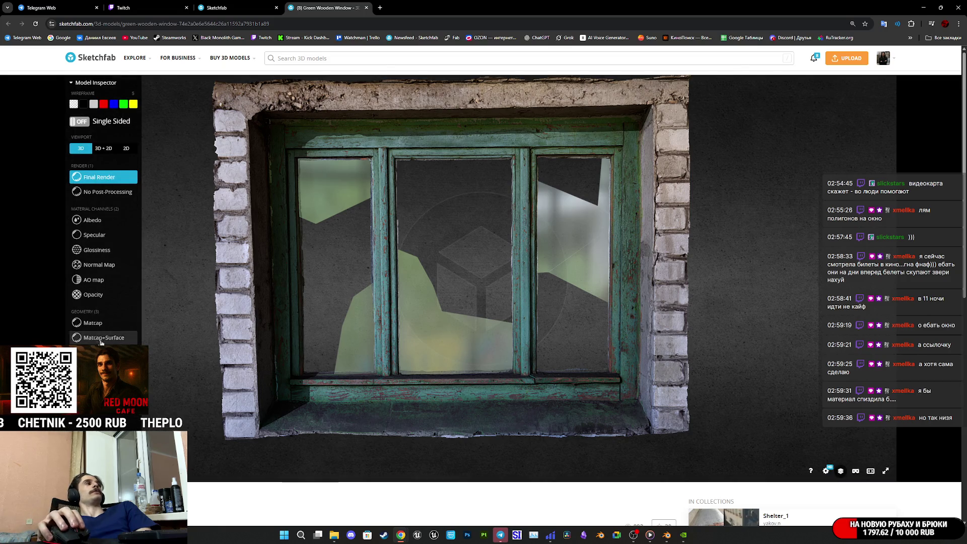
pyautogui.press('5')
pyautogui.scroll(5, 518, 334)
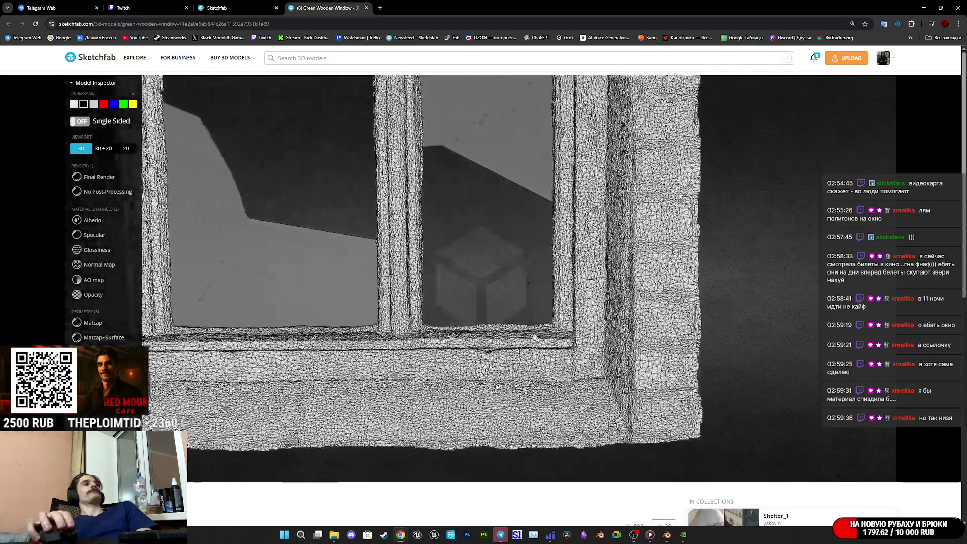
pyautogui.scroll(5, 553, 335)
pyautogui.scroll(-3, 615, 323)
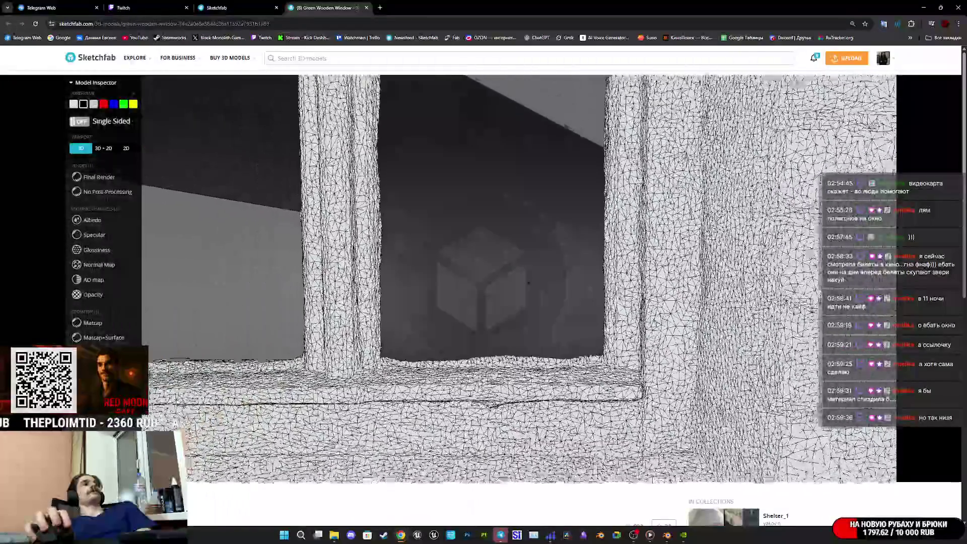
pyautogui.scroll(-3, 528, 282)
# Step: Orbit the wireframe window to view its top frame and an angled side
pyautogui.moveTo(528, 282); pyautogui.dragTo(521, 211)
pyautogui.scroll(5, 630, 302)
pyautogui.scroll(-5, 611, 271)
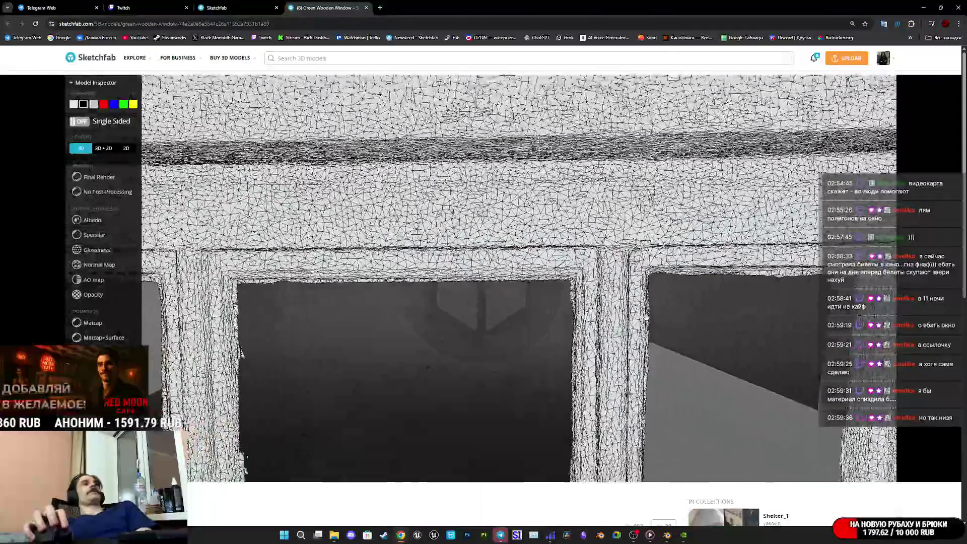
pyautogui.scroll(-3, 611, 272)
pyautogui.moveTo(611, 272)
pyautogui.mouseDown()
pyautogui.moveTo(619, 215)
pyautogui.moveTo(606, 243)
pyautogui.mouseUp()
pyautogui.scroll(5, 606, 243)
pyautogui.scroll(-3, 568, 302)
pyautogui.scroll(-4, 568, 399)
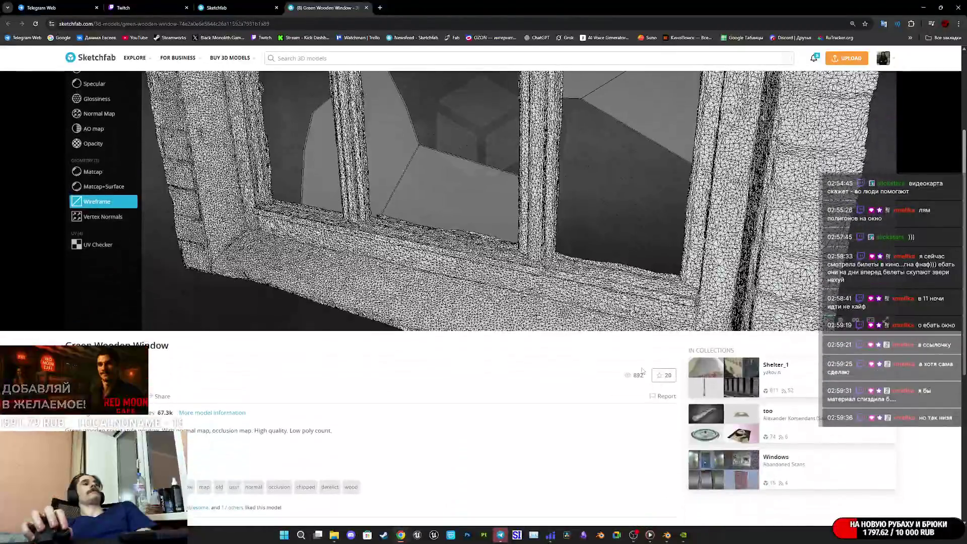
pyautogui.scroll(-3, 568, 399)
pyautogui.scroll(8, 568, 399)
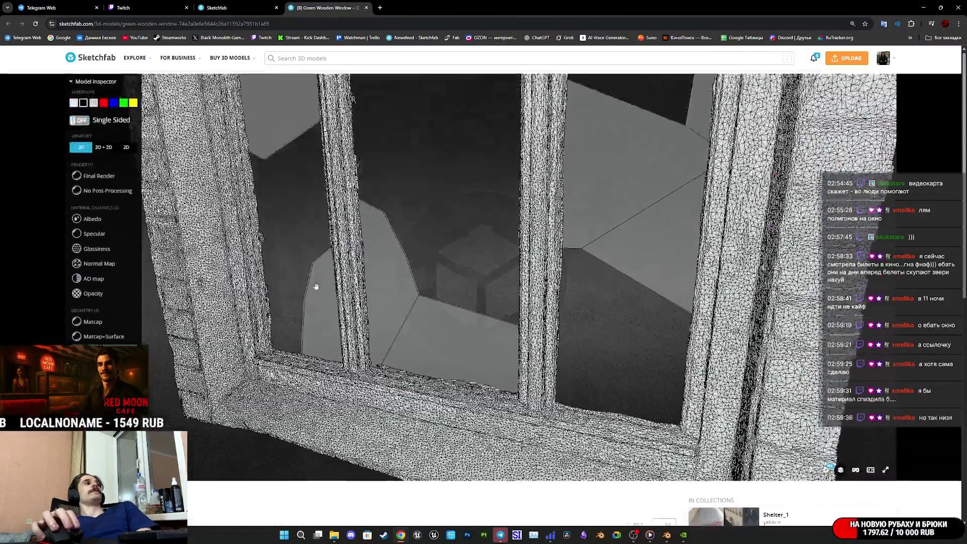
# Step: Show the green window's albedo texture in 3D + 2D with wireframe overlaid on the UVs
pyautogui.click(103, 220)
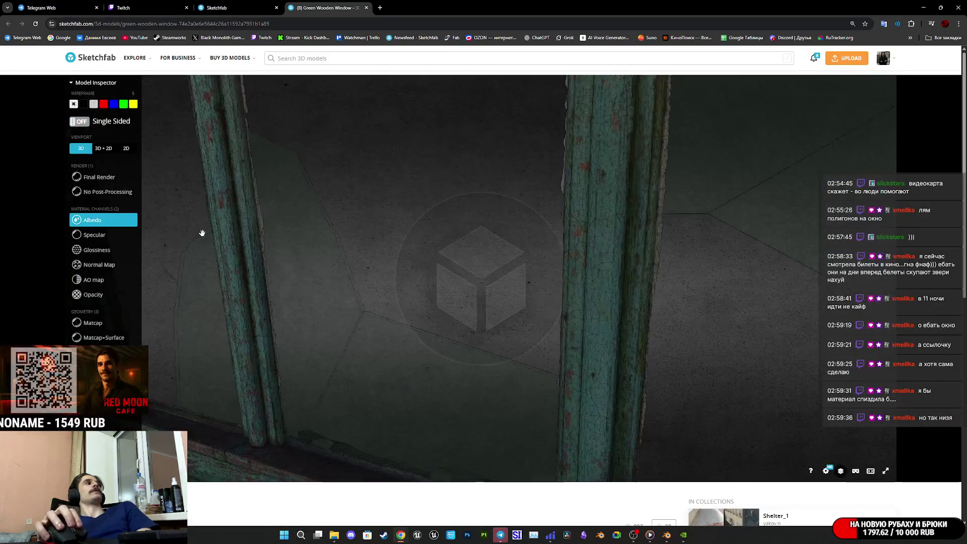
pyautogui.click(100, 151)
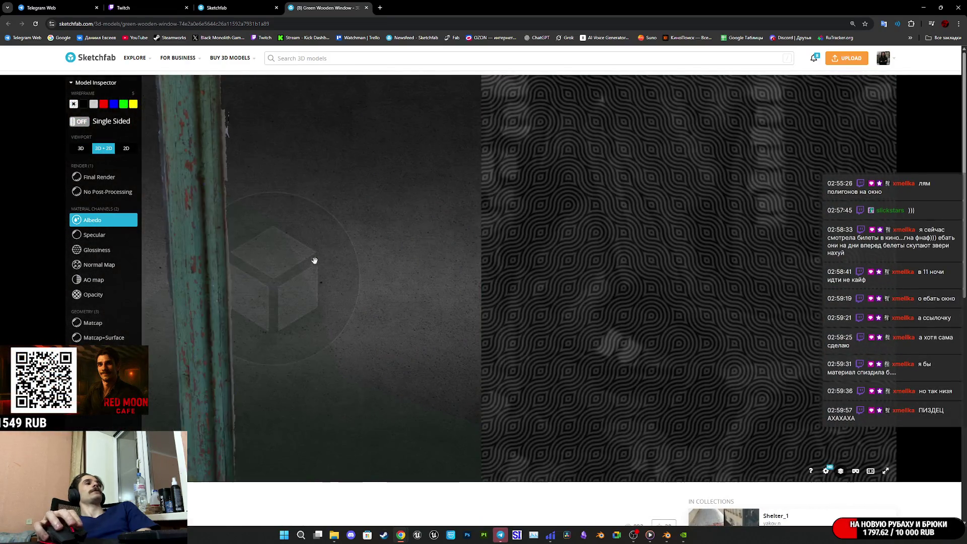
pyautogui.scroll(-3, 308, 256)
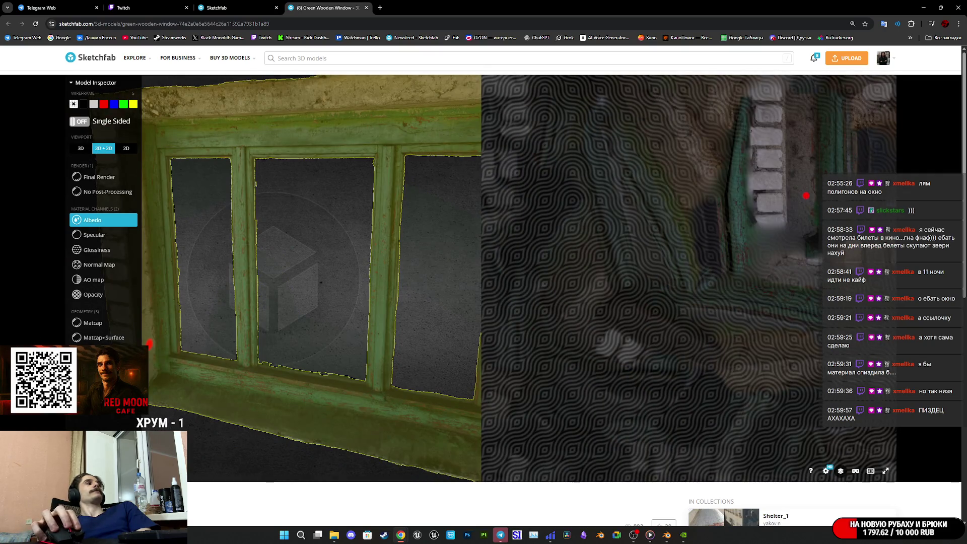
pyautogui.press('5')
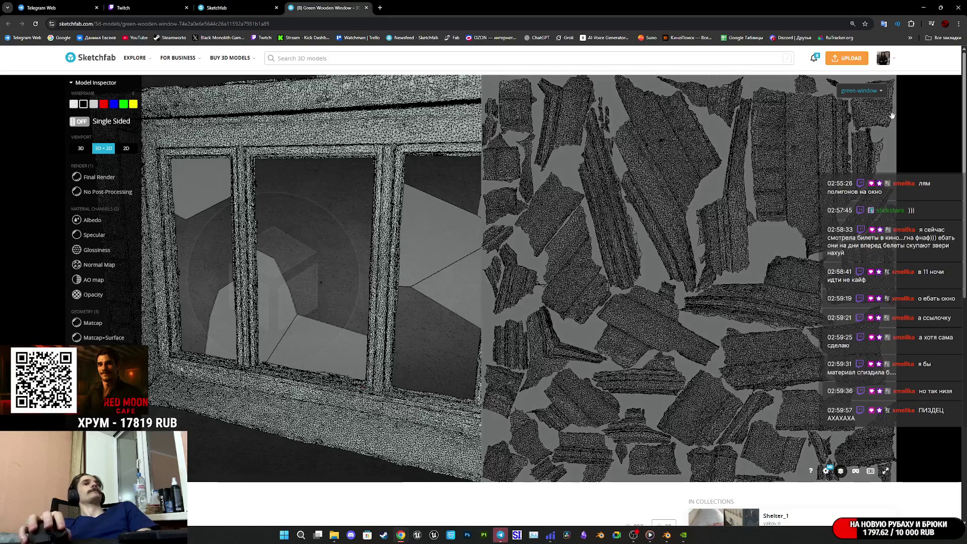
# Step: Switch the UV view to the Glass material, then close the Green Wooden Window page
pyautogui.click(861, 90)
pyautogui.click(858, 112)
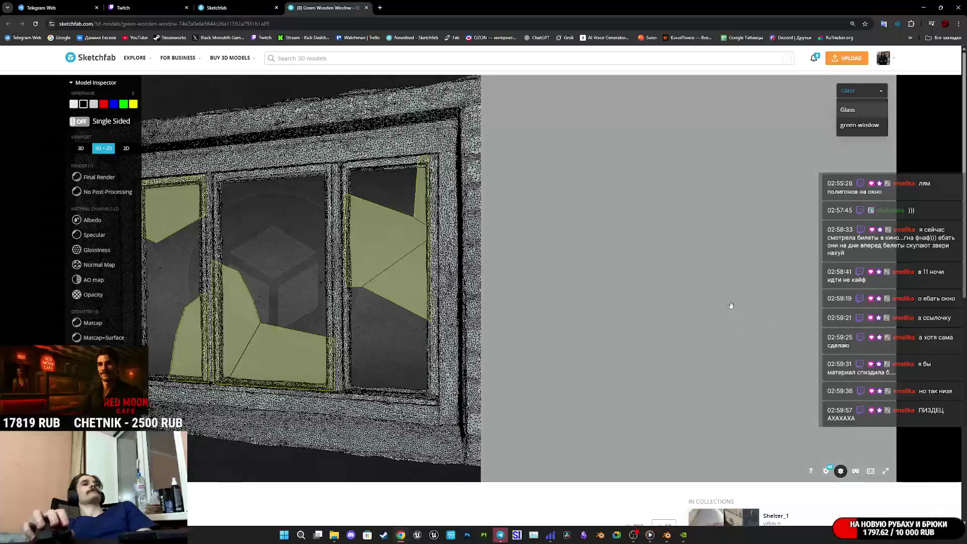
pyautogui.scroll(-5, 731, 308)
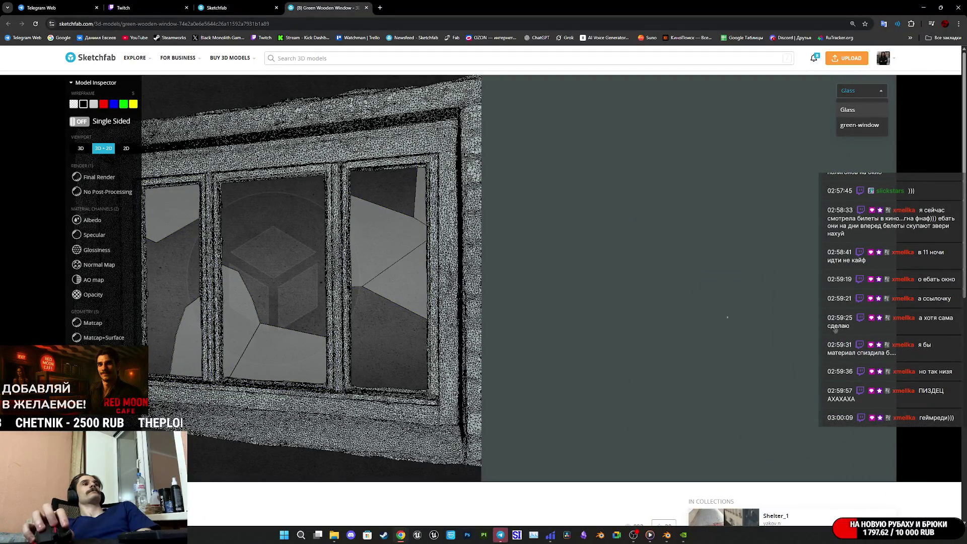
pyautogui.middleClick(290, 5)
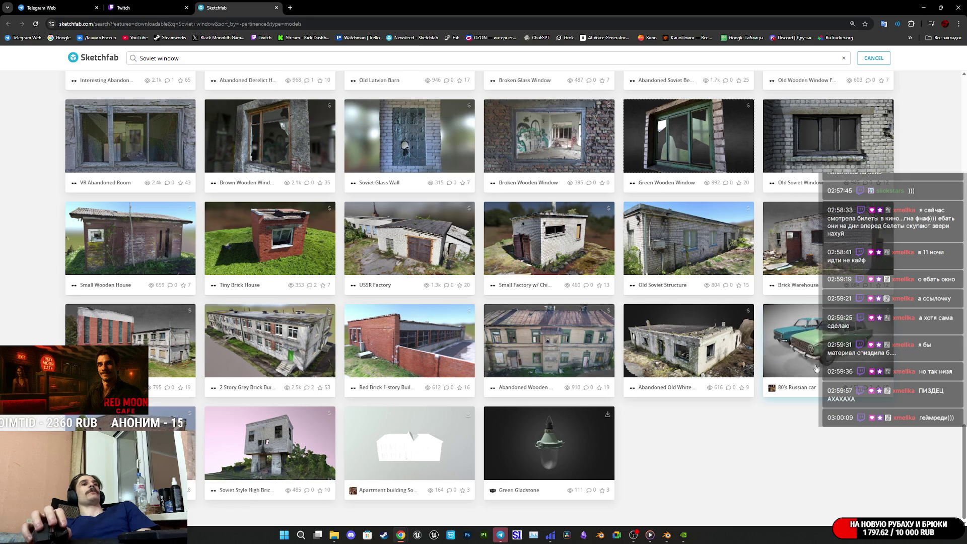
# Step: Scroll back to the top of the Soviet window results and switch to the Post-Soviet Classroom tab
pyautogui.scroll(4, 485, 382)
pyautogui.scroll(1, 485, 384)
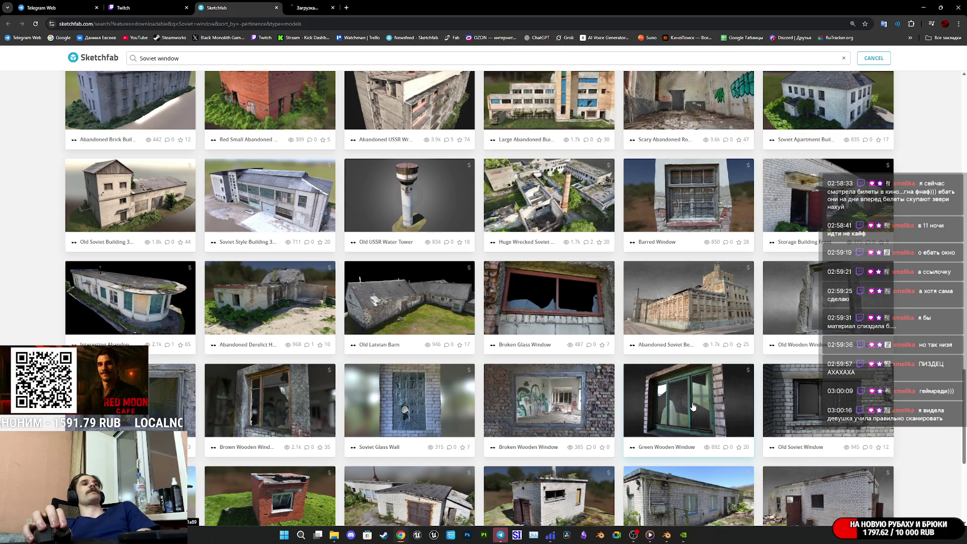
pyautogui.scroll(2, 768, 380)
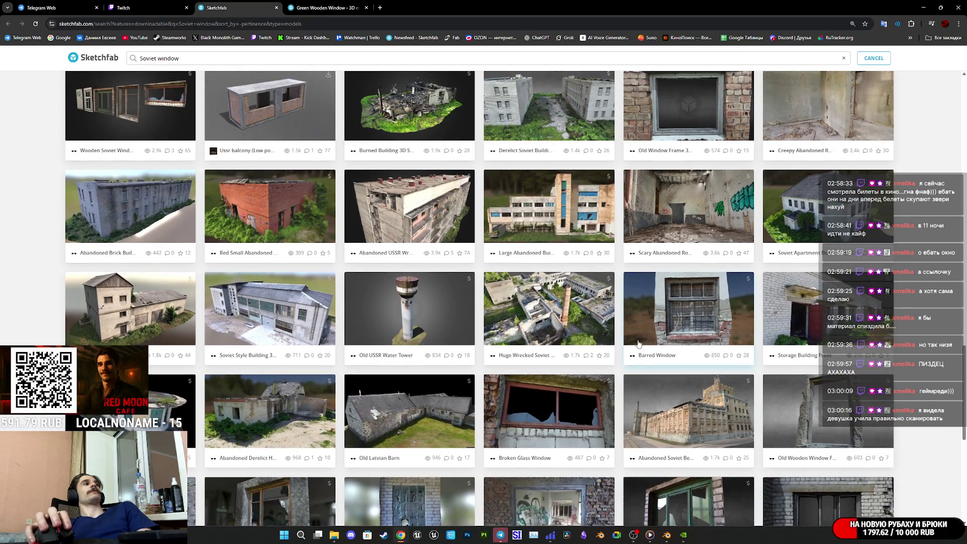
pyautogui.scroll(4, 639, 344)
pyautogui.scroll(10, 355, 396)
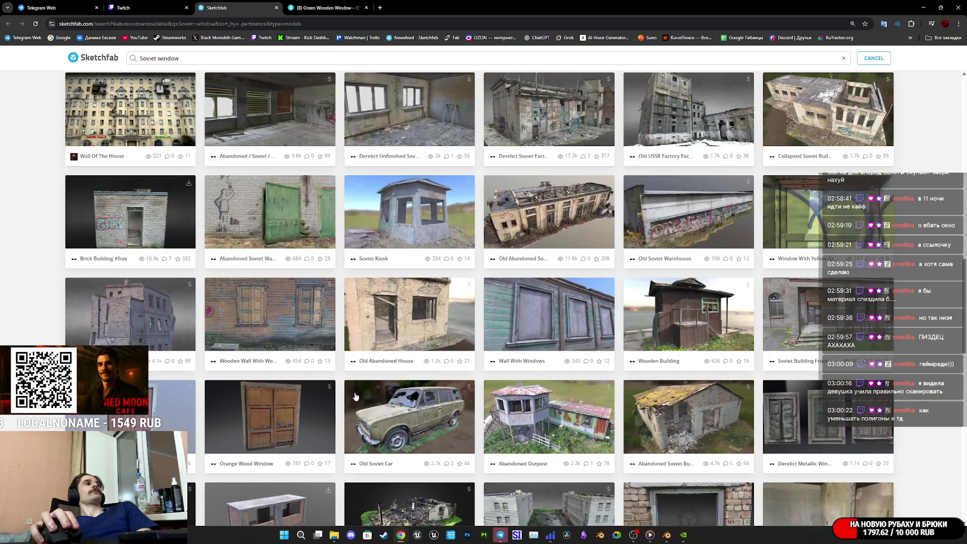
pyautogui.scroll(1, 402, 374)
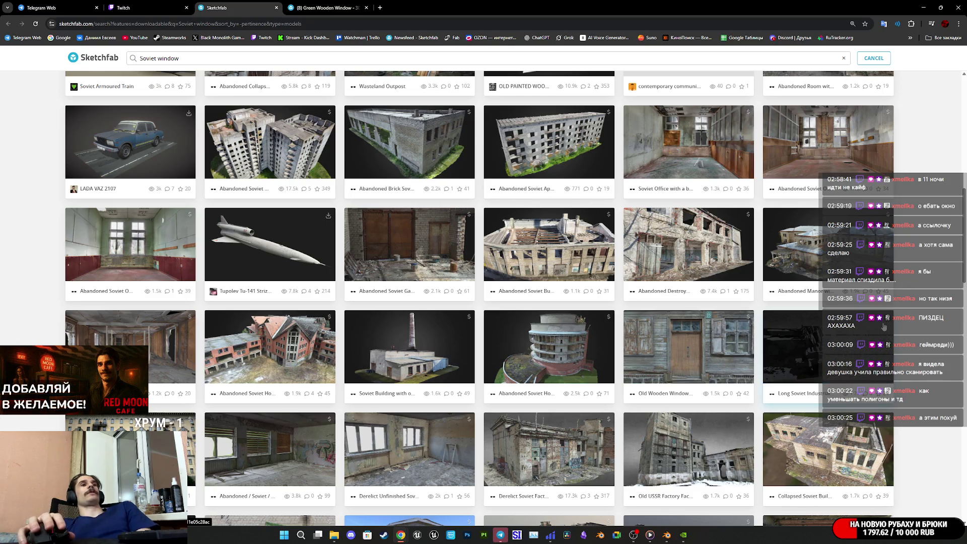
pyautogui.scroll(8, 905, 313)
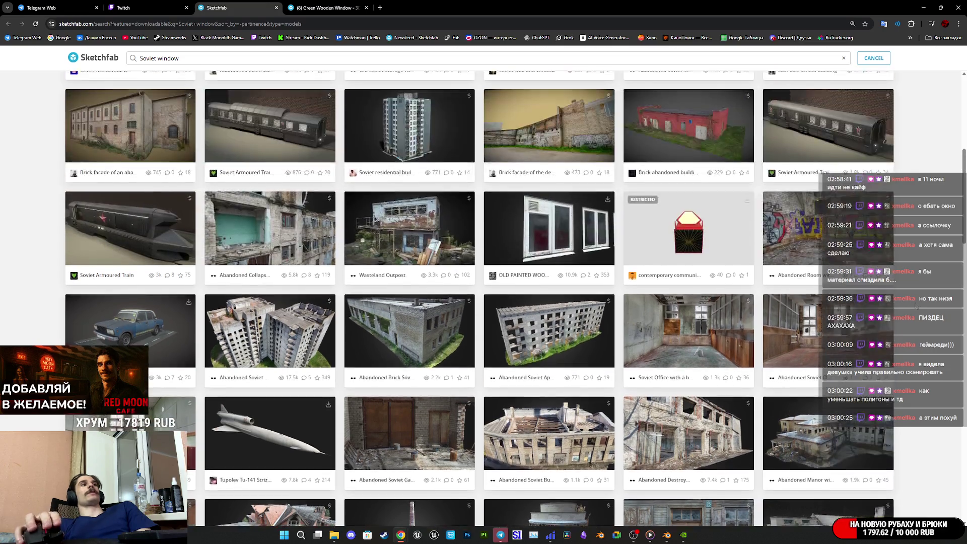
pyautogui.scroll(-3, 915, 305)
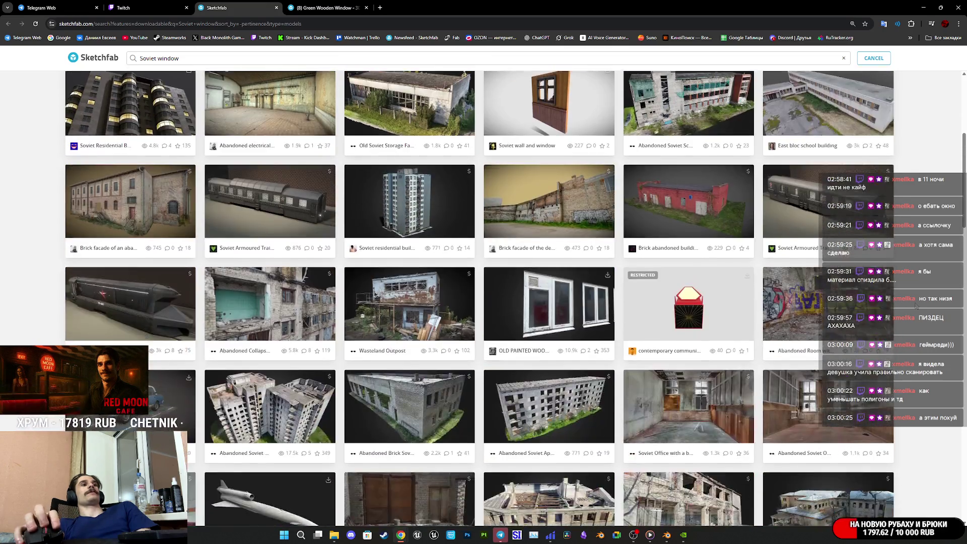
pyautogui.scroll(5, 916, 305)
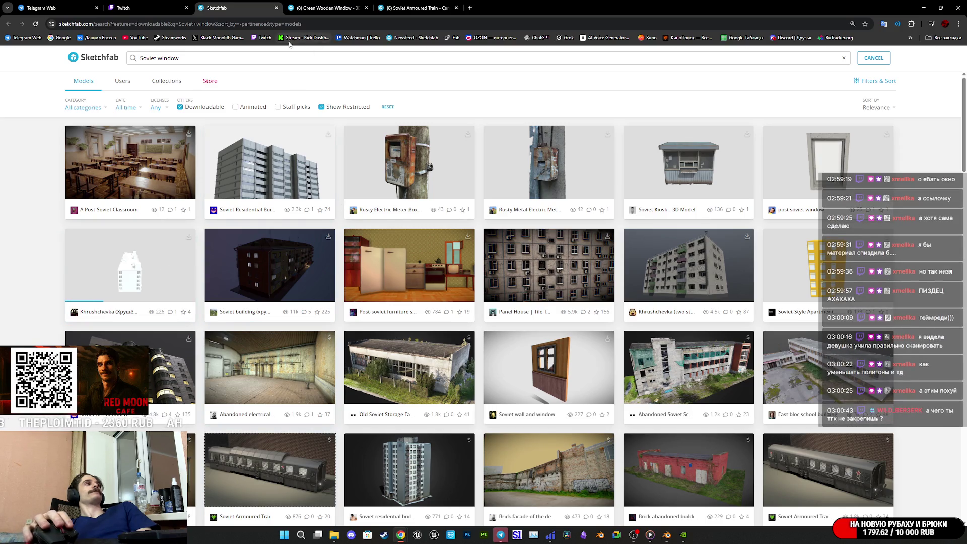
pyautogui.click(498, 7)
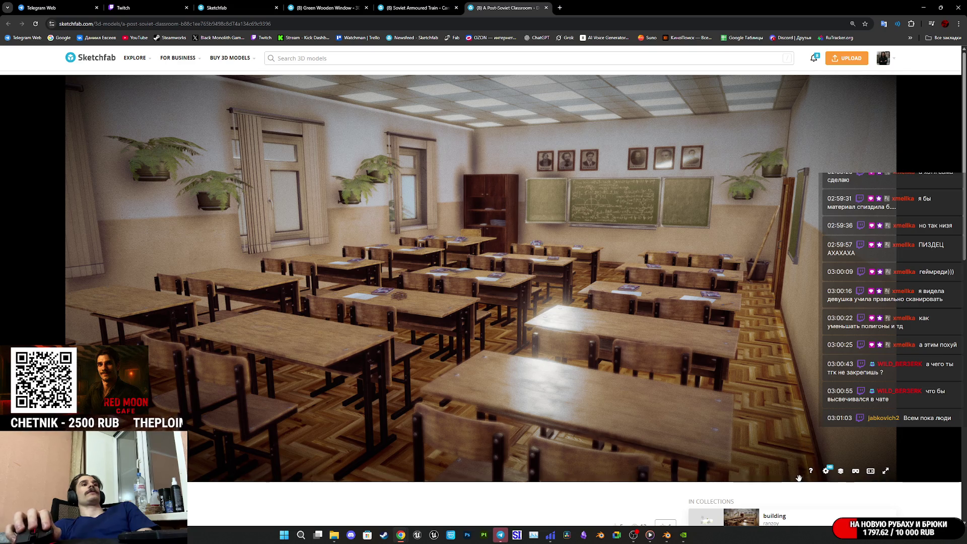
# Step: View the classroom as a wireframe, then in base colour over a desk of physics books
pyautogui.click(845, 472)
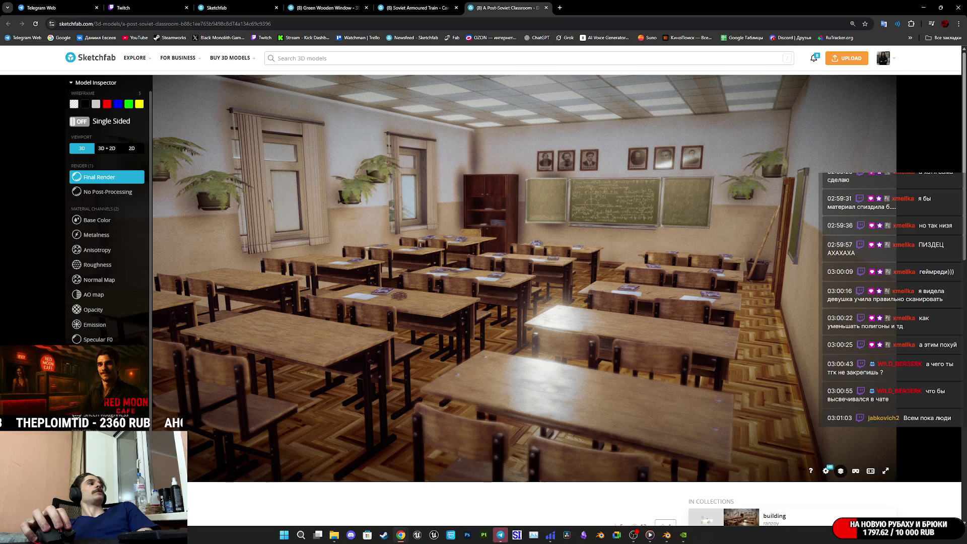
pyautogui.press('5')
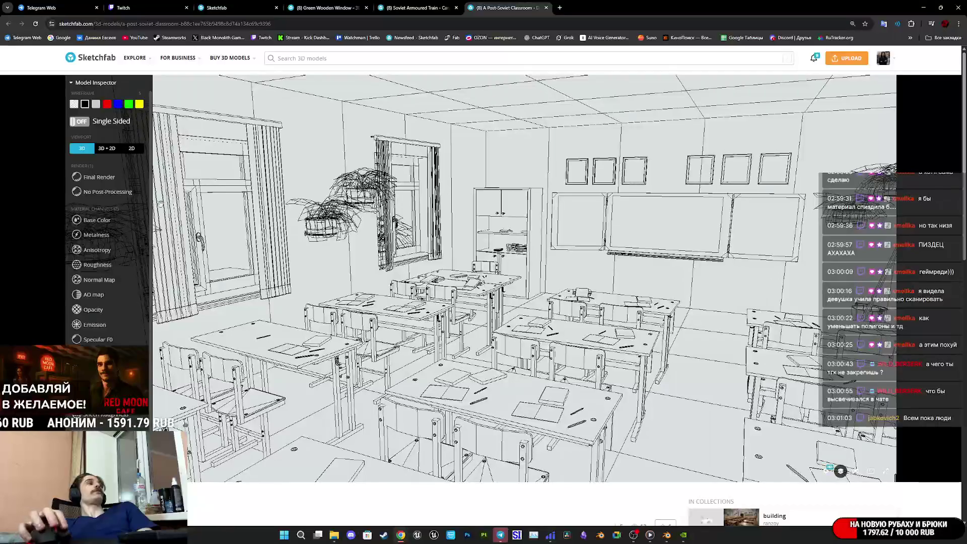
pyautogui.press('2')
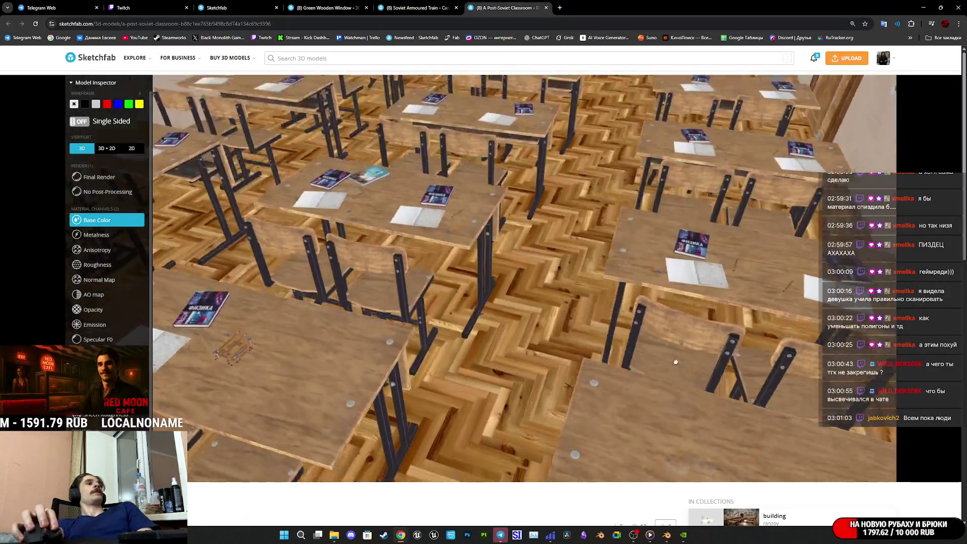
pyautogui.moveTo(675, 361)
pyautogui.mouseDown()
pyautogui.moveTo(500, 302)
pyautogui.moveTo(531, 241)
pyautogui.mouseUp()
pyautogui.scroll(-5, 531, 241)
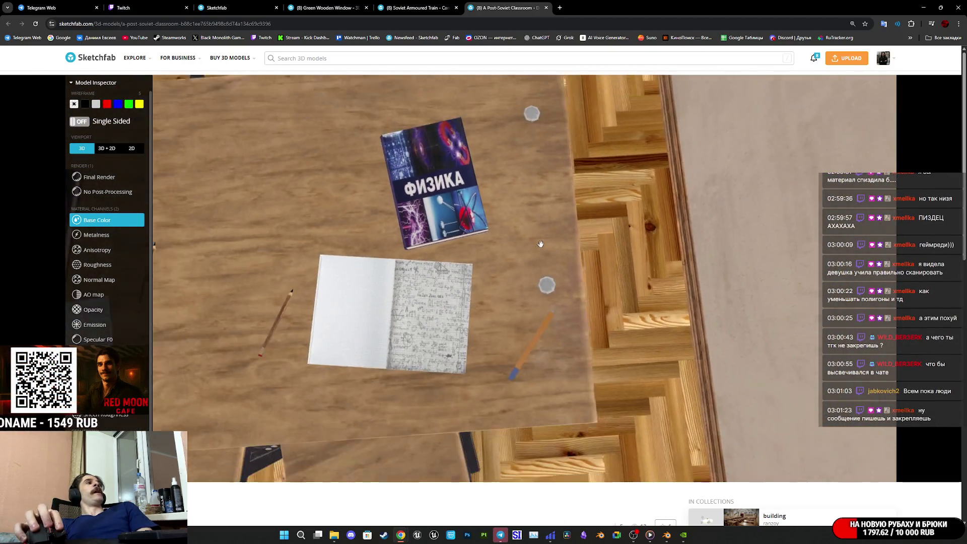
# Step: Check the textbooks and pot UV atlases in 3D + 2D with wireframe, then return to base colour
pyautogui.click(107, 148)
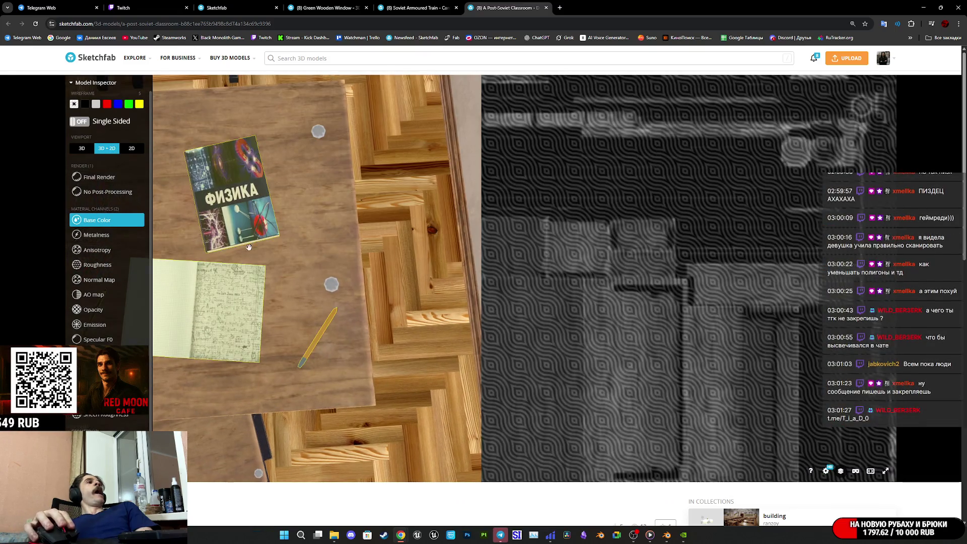
pyautogui.click(219, 318)
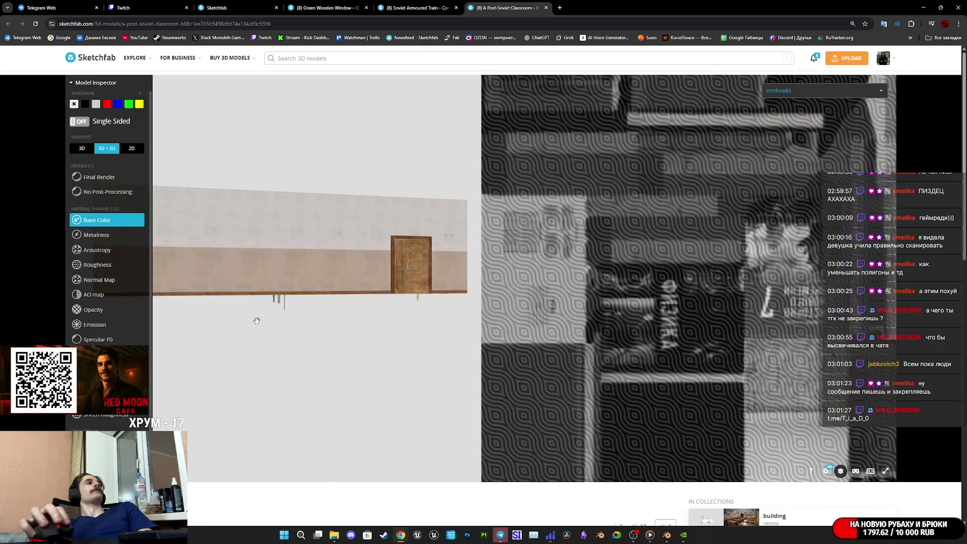
pyautogui.press('5')
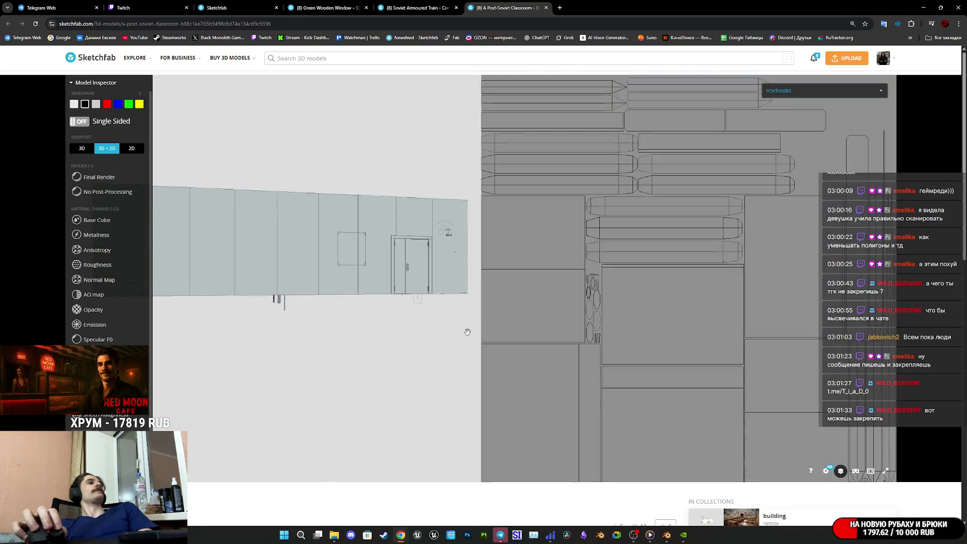
pyautogui.scroll(-1, 709, 235)
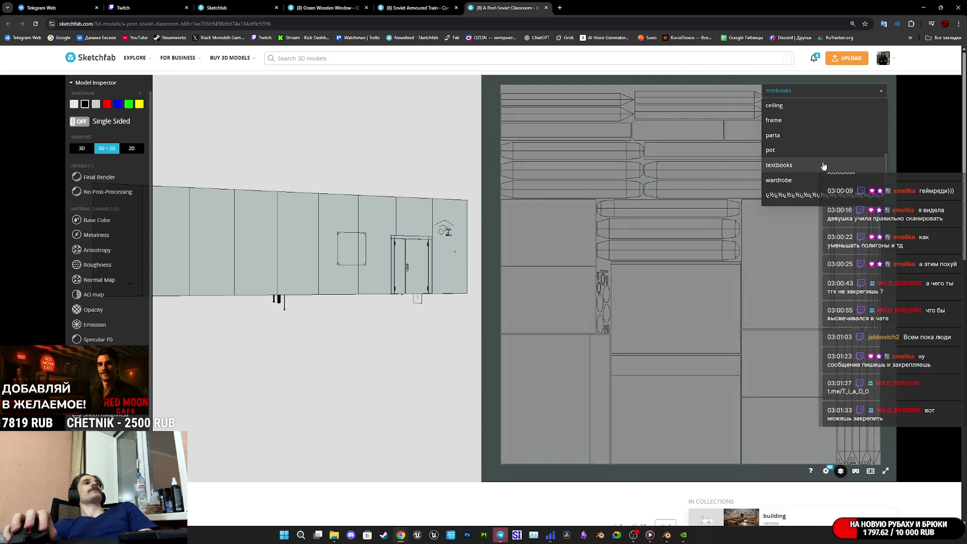
pyautogui.click(804, 150)
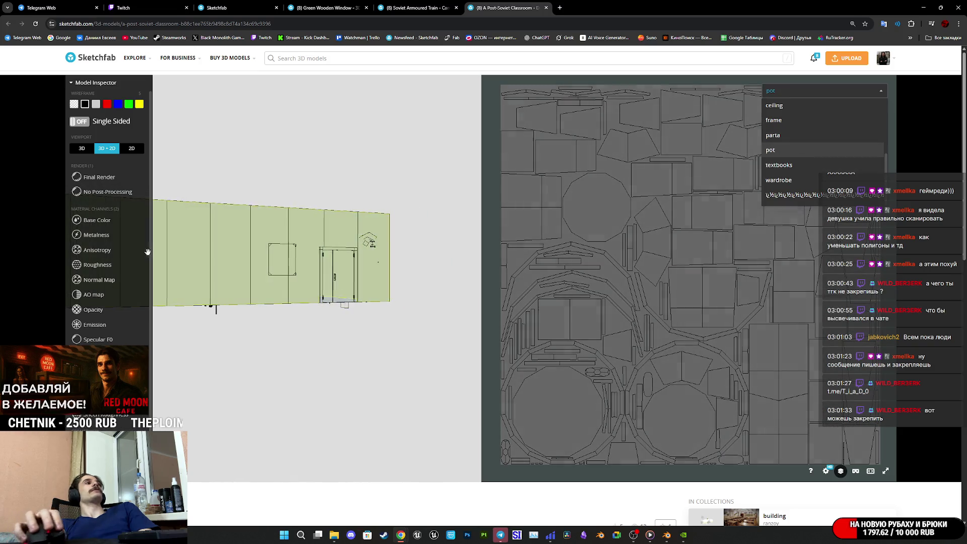
pyautogui.click(89, 221)
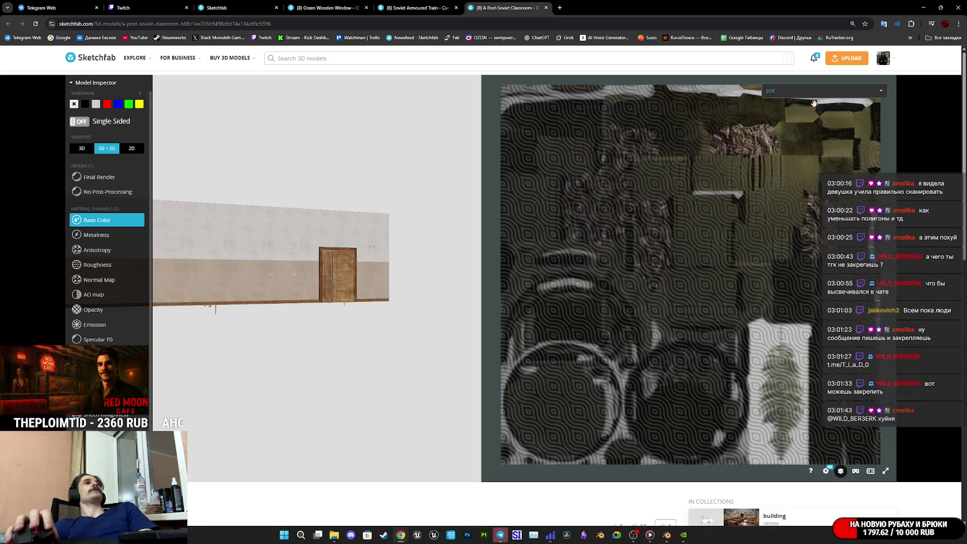
# Step: Orbit over the floor, cabinet and green chalkboard, then close the Post-Soviet Classroom page
pyautogui.moveTo(446, 224)
pyautogui.mouseDown()
pyautogui.moveTo(307, 322)
pyautogui.moveTo(404, 315)
pyautogui.mouseUp()
pyautogui.scroll(5, 405, 315)
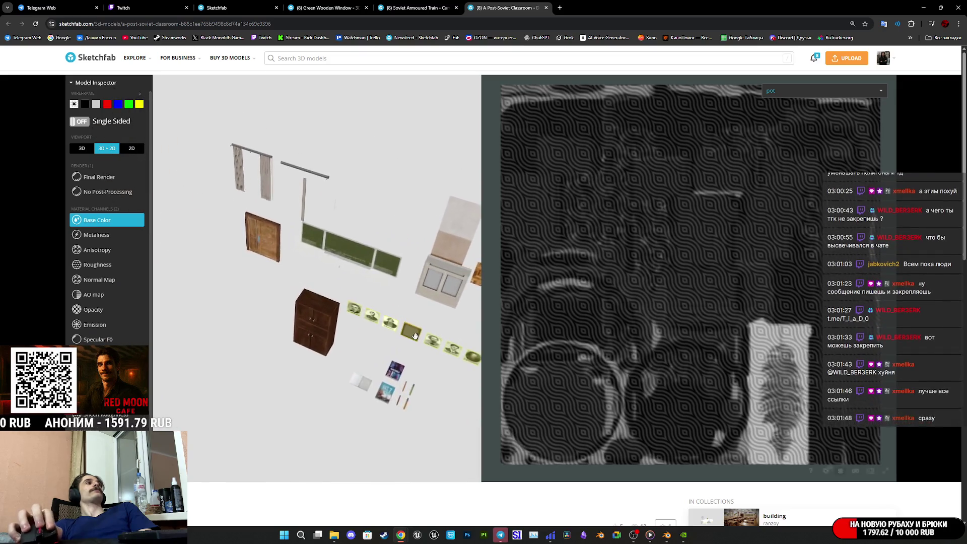
pyautogui.moveTo(254, 272)
pyautogui.mouseDown()
pyautogui.moveTo(292, 177)
pyautogui.moveTo(309, 312)
pyautogui.mouseUp()
pyautogui.scroll(-3, 309, 312)
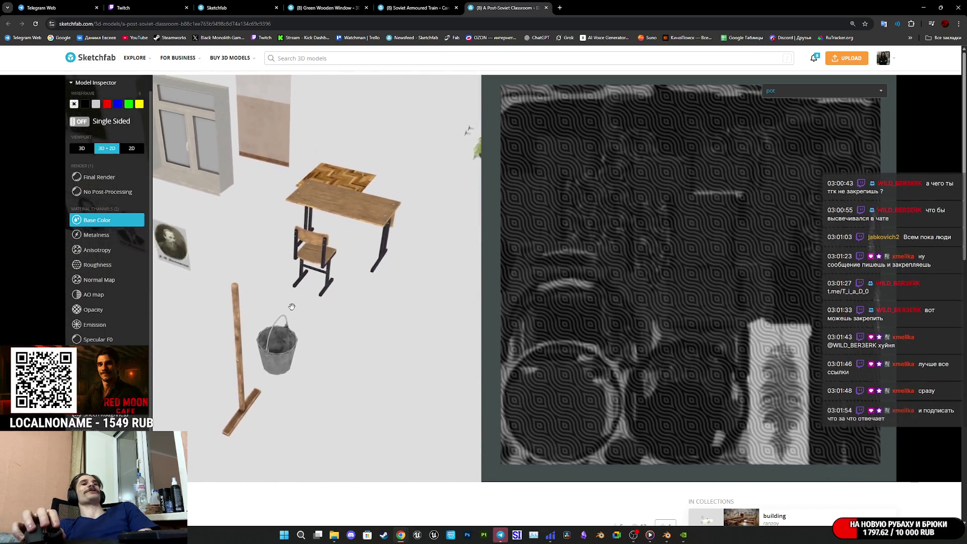
pyautogui.moveTo(228, 181)
pyautogui.mouseDown()
pyautogui.moveTo(305, 271)
pyautogui.moveTo(353, 225)
pyautogui.moveTo(280, 205)
pyautogui.moveTo(297, 202)
pyautogui.moveTo(309, 207)
pyautogui.moveTo(274, 210)
pyautogui.moveTo(385, 255)
pyautogui.mouseUp()
pyautogui.scroll(-5, 385, 254)
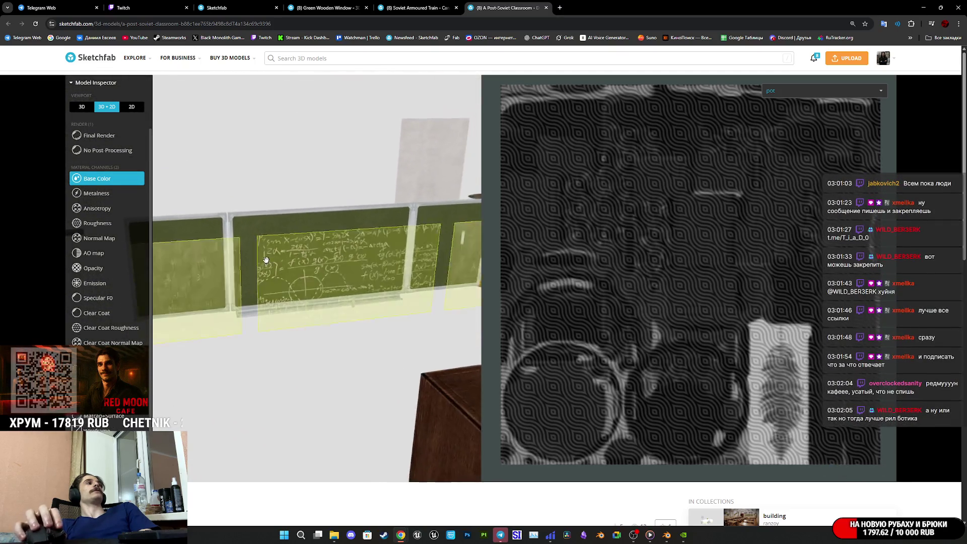
pyautogui.middleClick(488, 4)
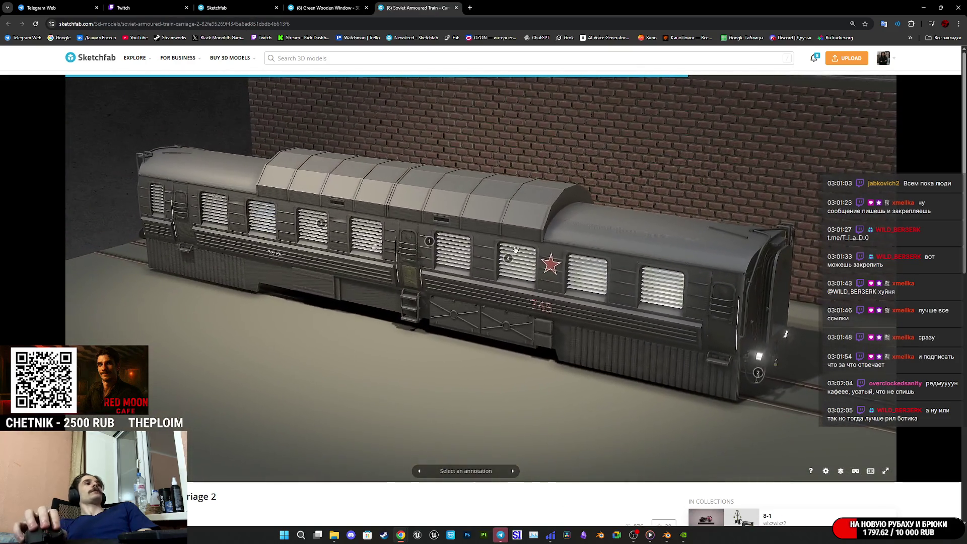
# Step: Open the Model Inspector and view the armoured train carriage as a wireframe from the side
pyautogui.click(845, 471)
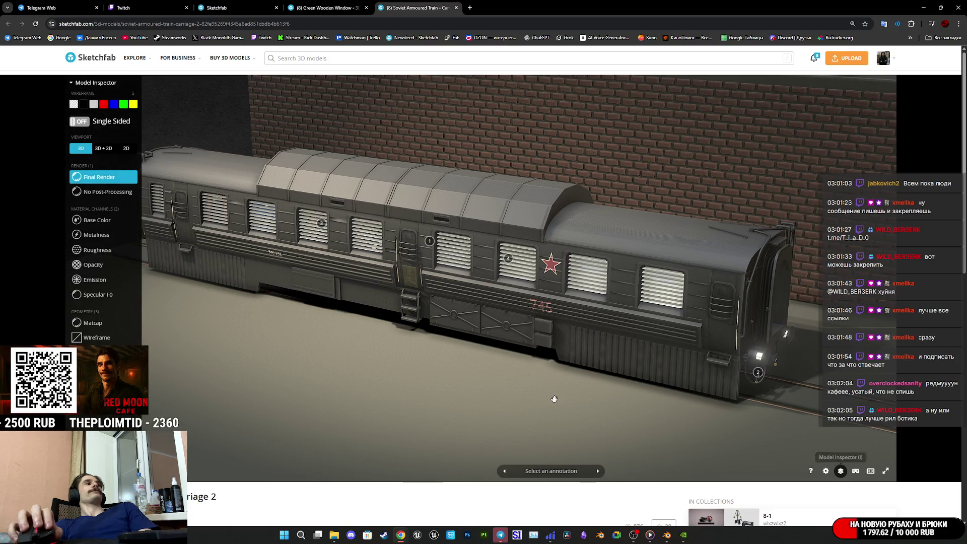
pyautogui.click(97, 338)
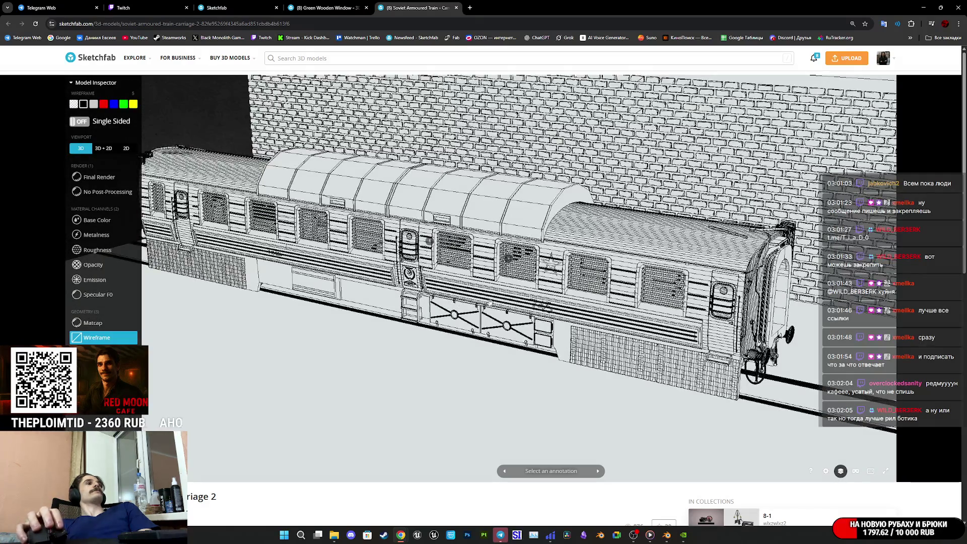
pyautogui.scroll(10, 568, 336)
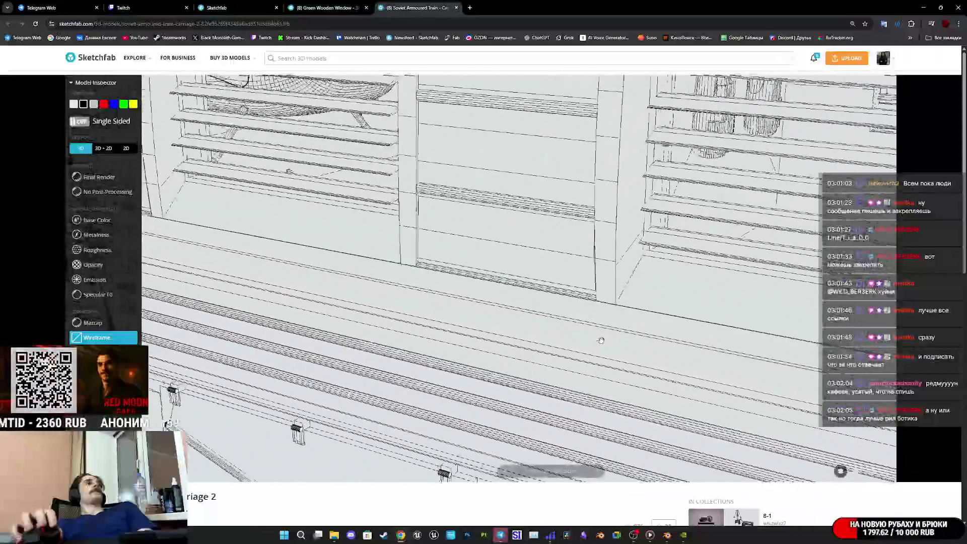
pyautogui.scroll(10, 535, 323)
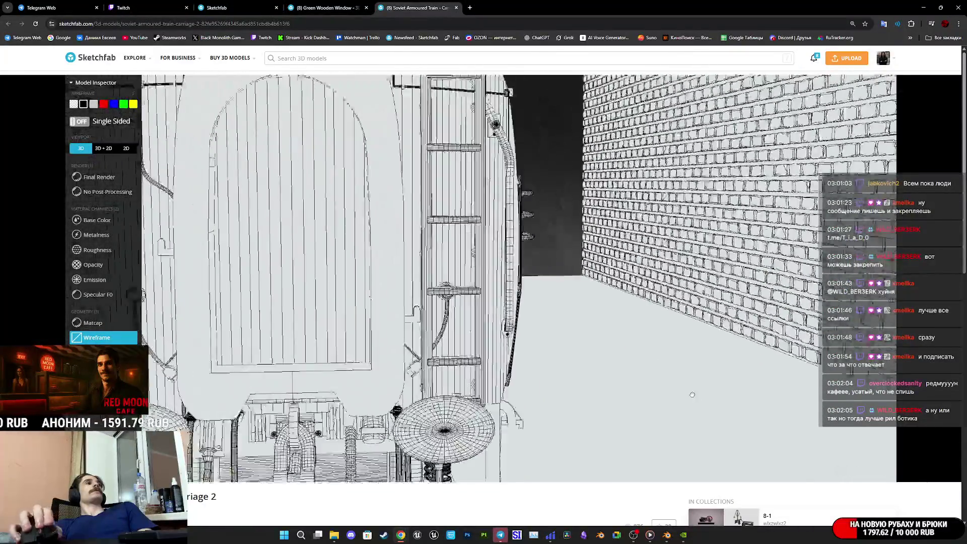
pyautogui.scroll(-5, 679, 371)
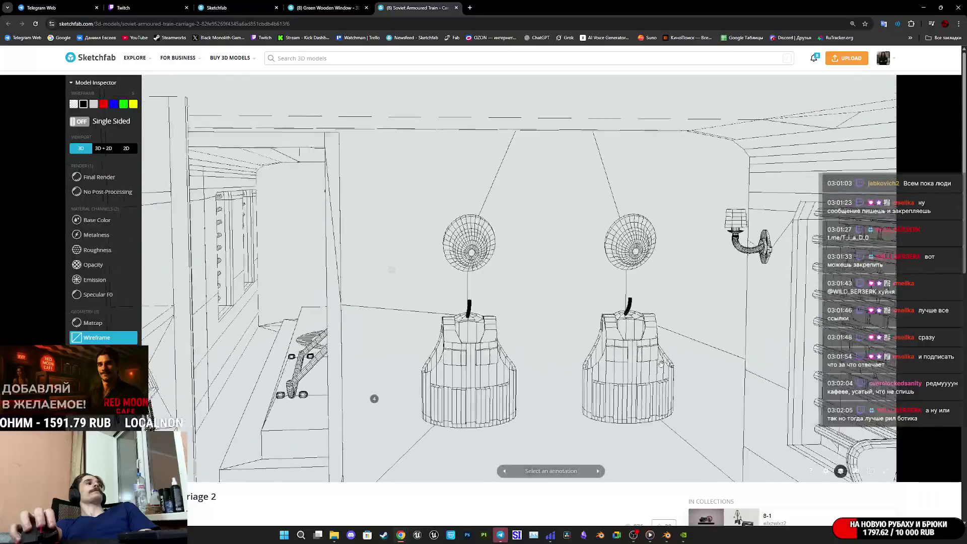
pyautogui.scroll(10, 650, 368)
pyautogui.scroll(-5, 626, 363)
pyautogui.scroll(8, 626, 362)
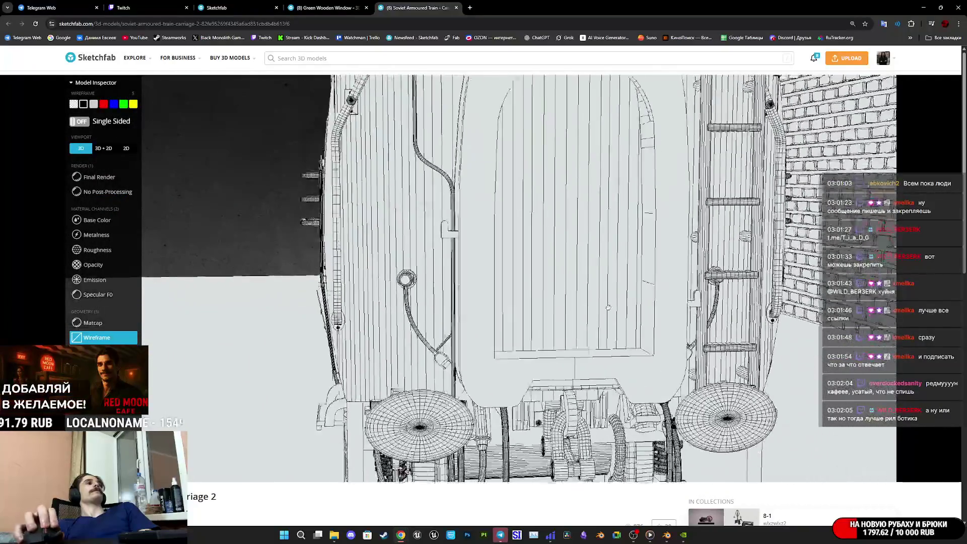
pyautogui.moveTo(627, 362)
pyautogui.mouseDown()
pyautogui.moveTo(617, 252)
pyautogui.moveTo(413, 321)
pyautogui.mouseUp()
pyautogui.scroll(-3, 289, 496)
pyautogui.scroll(3, 287, 492)
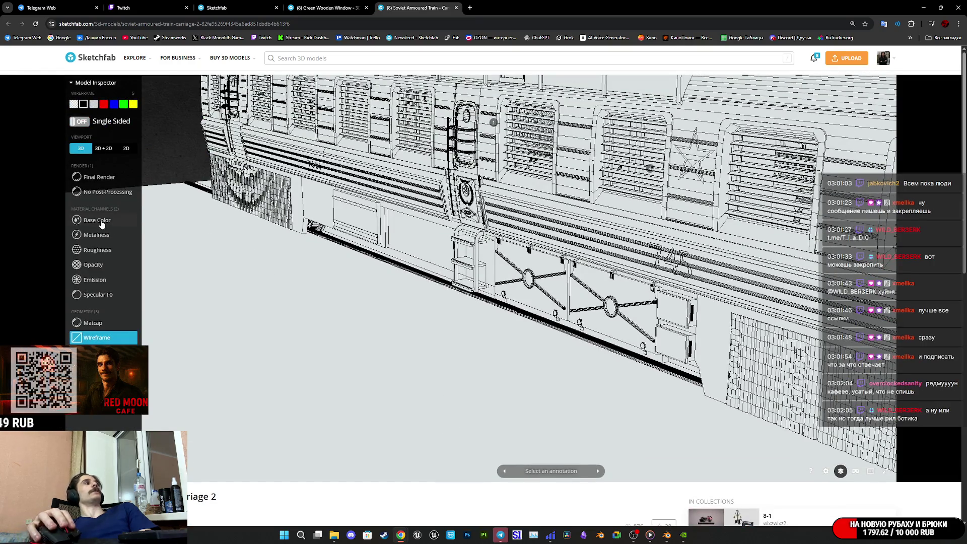
# Step: Show the carriage's base colour in a 3D + 2D split beside its UV layout
pyautogui.click(96, 220)
pyautogui.moveTo(604, 272); pyautogui.dragTo(542, 298)
pyautogui.scroll(-5, 542, 299)
pyautogui.click(104, 148)
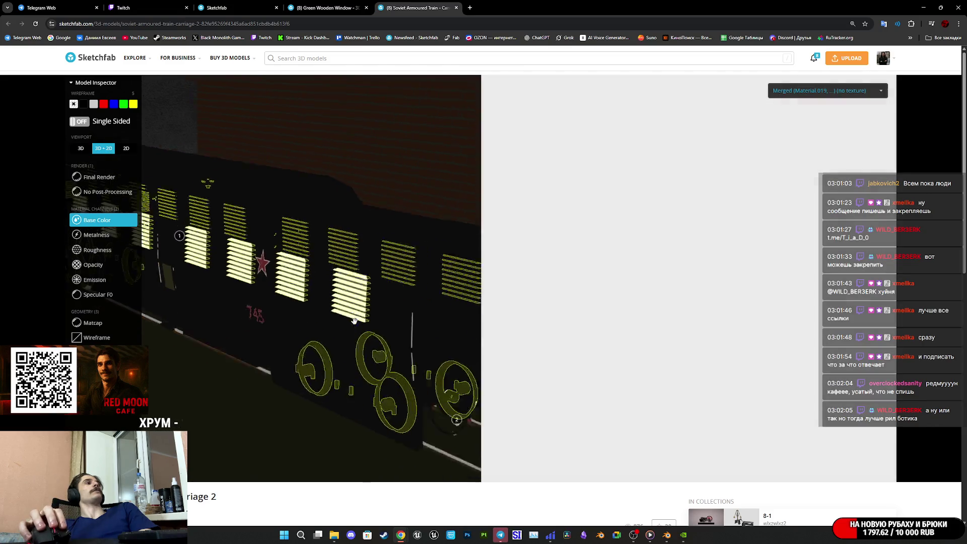
pyautogui.moveTo(354, 320); pyautogui.dragTo(736, 190)
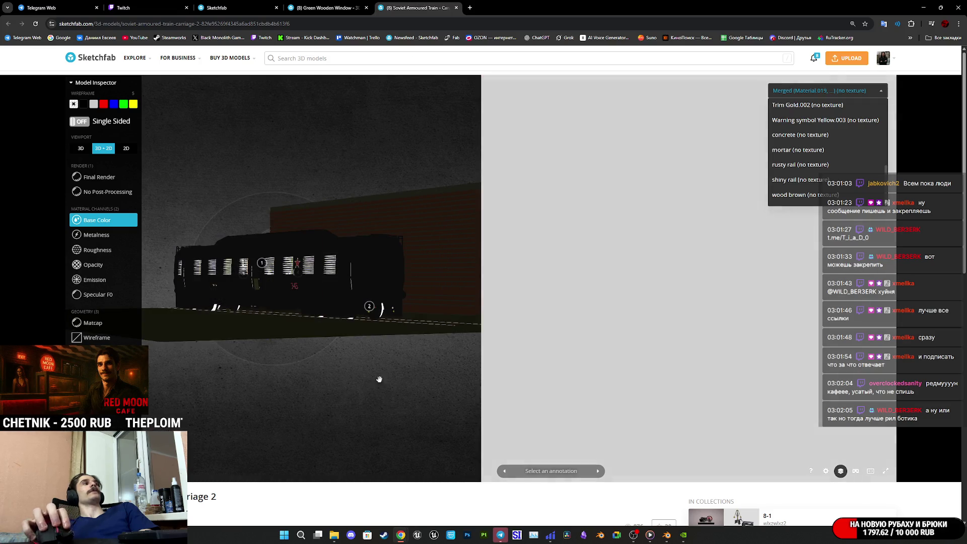
# Step: Select the Merged (Chassis Black) material and view the 745 number up close in wireframe
pyautogui.click(293, 285)
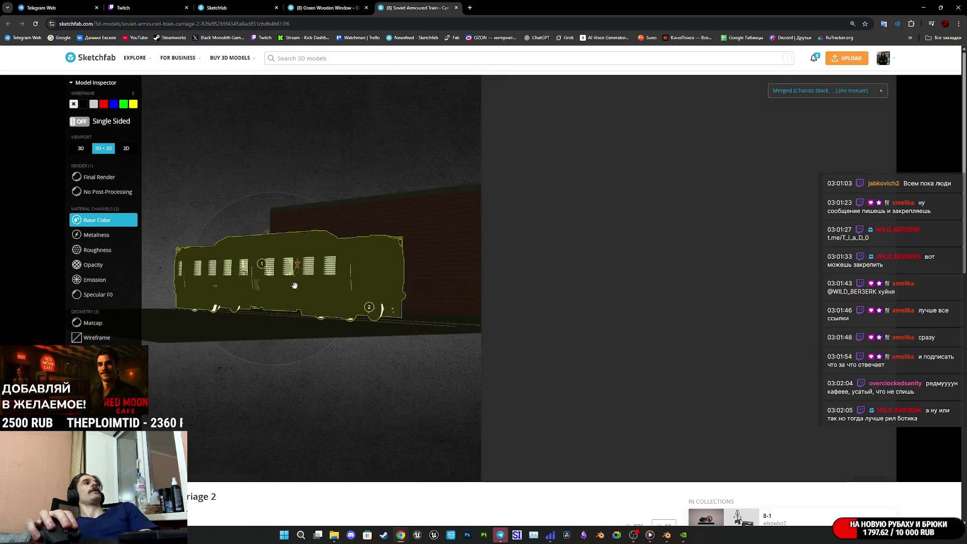
pyautogui.doubleClick(294, 291)
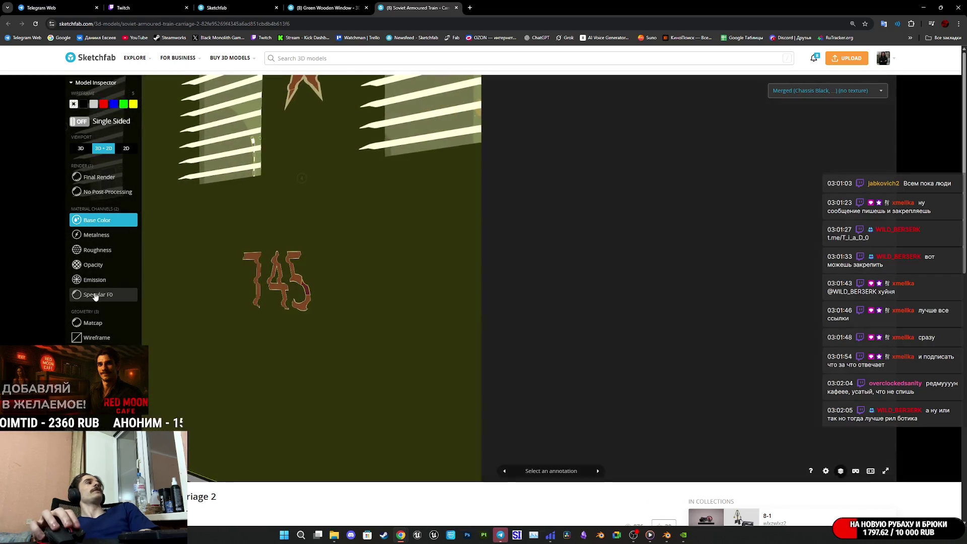
pyautogui.click(96, 337)
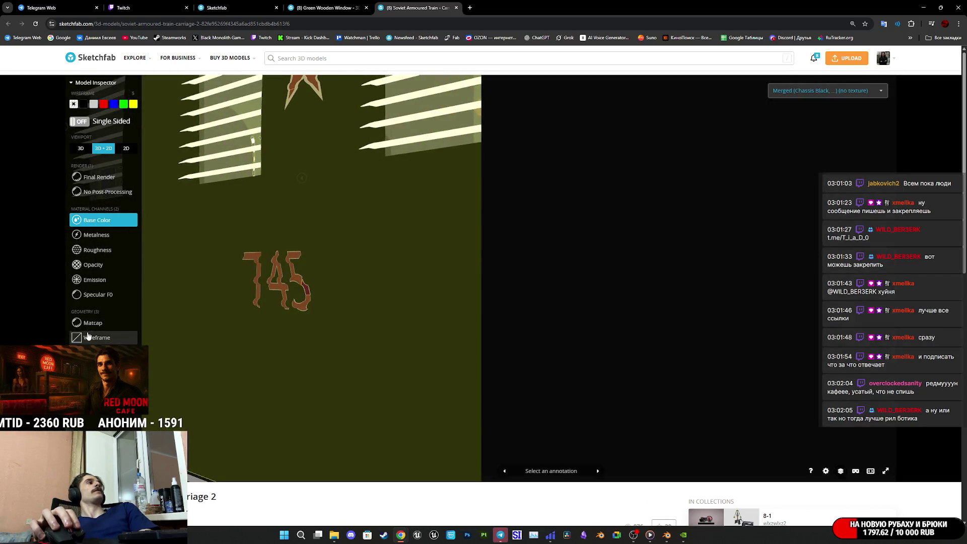
pyautogui.scroll(5, 344, 323)
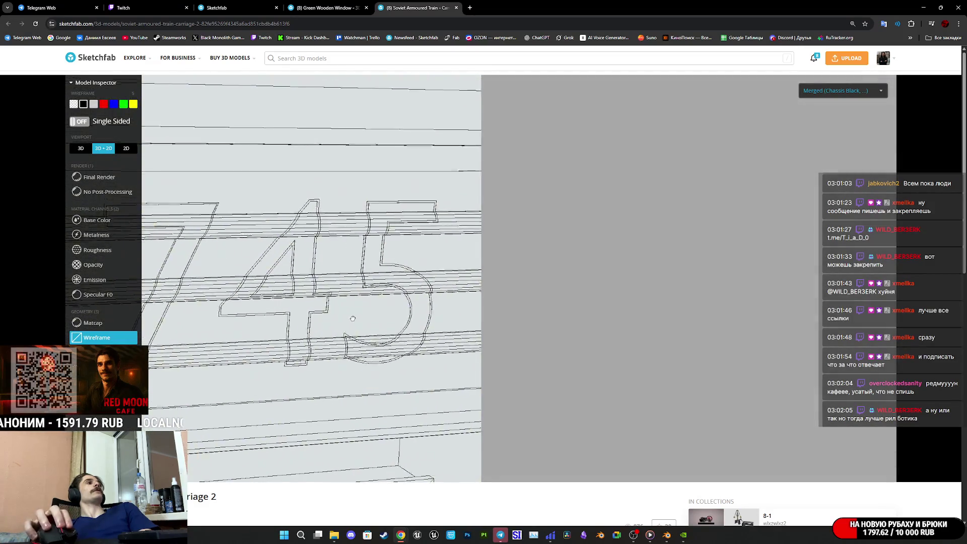
pyautogui.moveTo(352, 318); pyautogui.dragTo(367, 351)
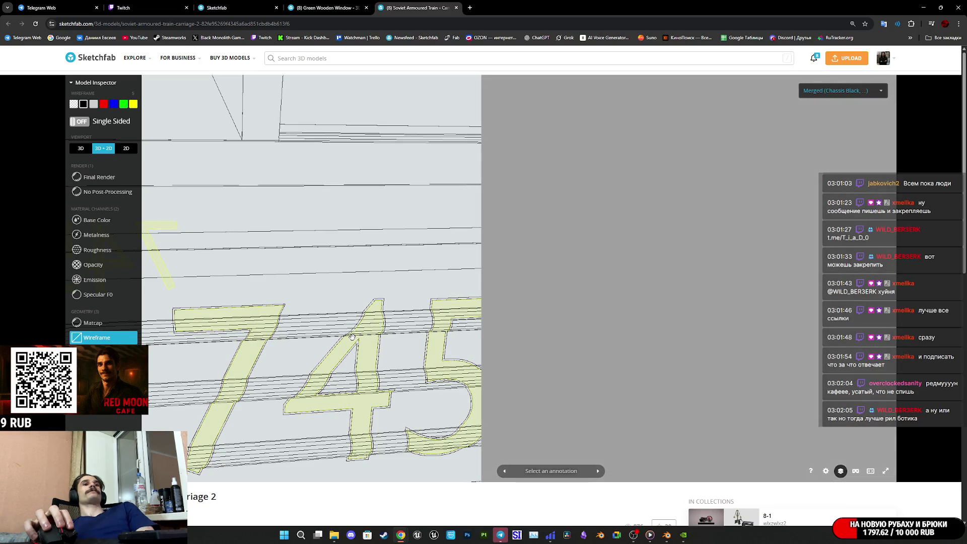
pyautogui.scroll(-10, 351, 337)
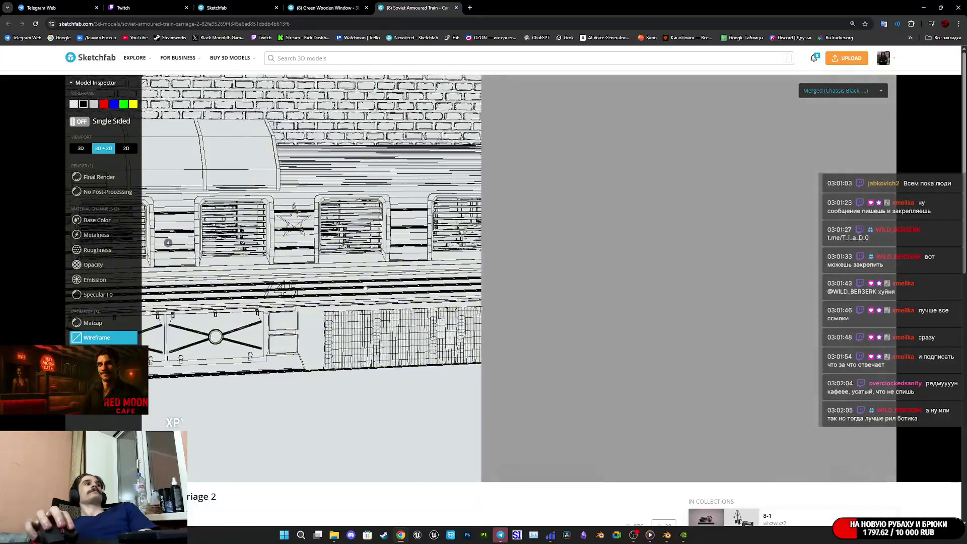
# Step: Orbit to the carriage end to inspect the ladder and door, then close the train page
pyautogui.moveTo(337, 285)
pyautogui.mouseDown()
pyautogui.moveTo(333, 300)
pyautogui.moveTo(270, 293)
pyautogui.mouseUp()
pyautogui.click(270, 293)
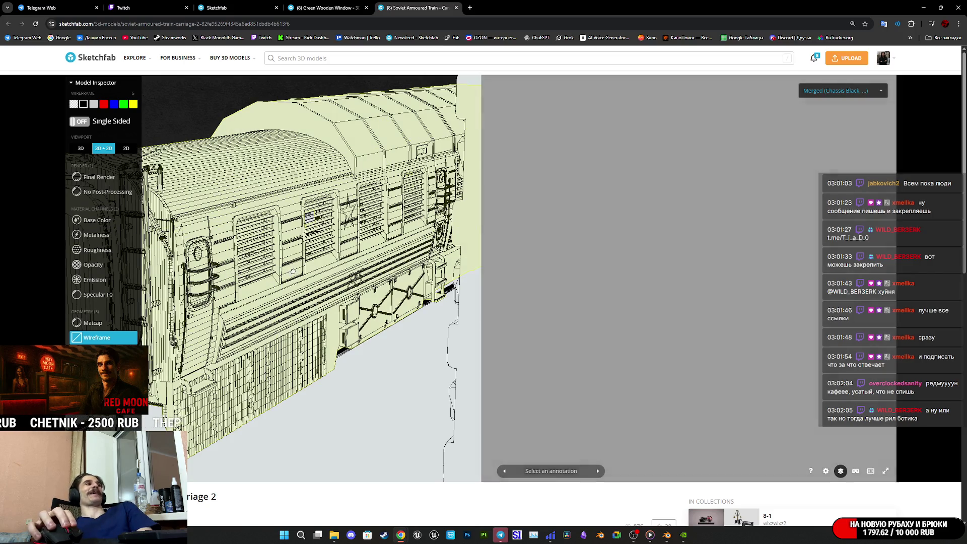
pyautogui.moveTo(288, 272); pyautogui.dragTo(304, 274)
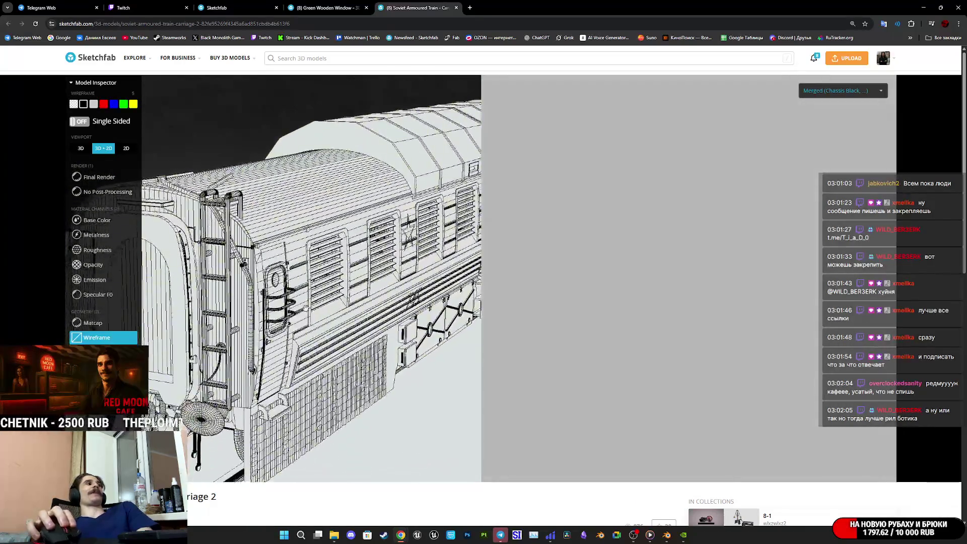
pyautogui.scroll(-5, 362, 311)
pyautogui.click(361, 311)
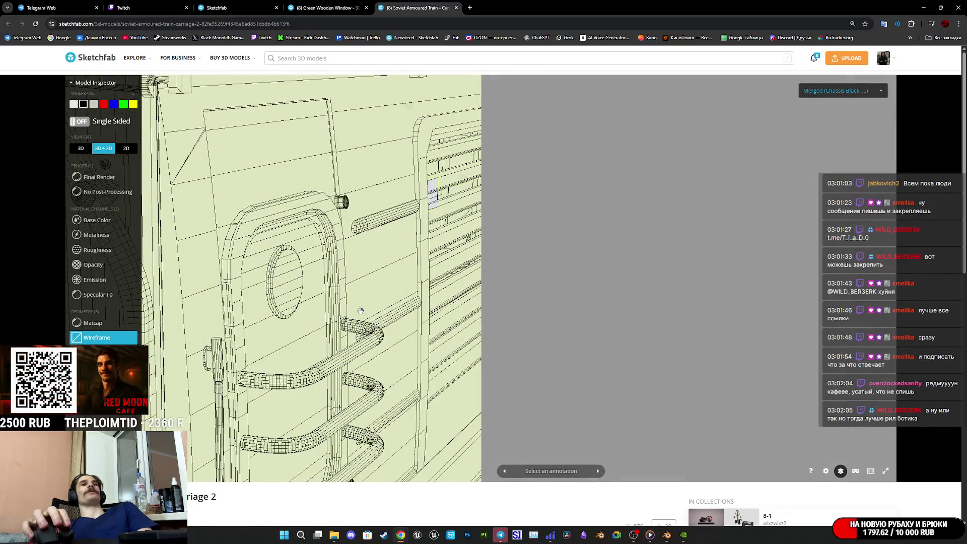
pyautogui.middleClick(415, 3)
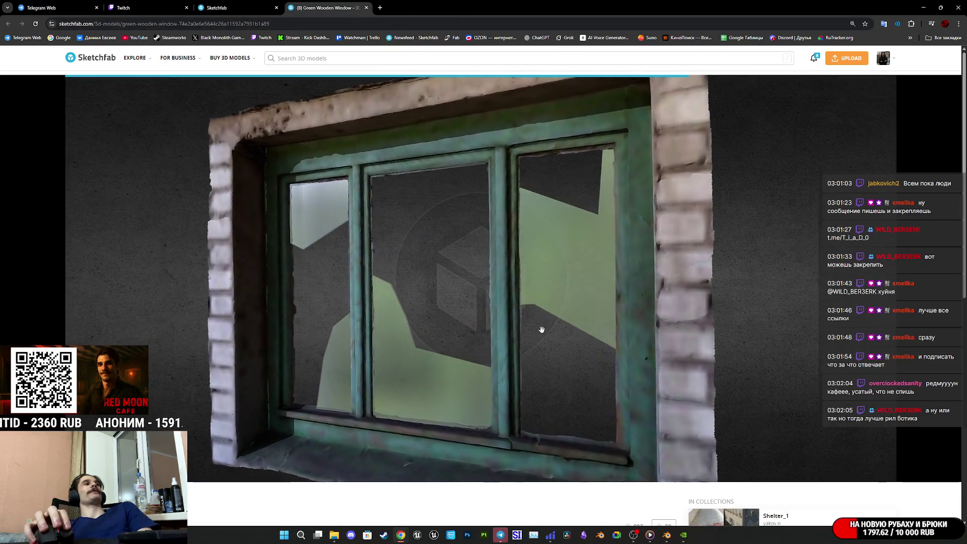
# Step: Close the Green Wooden Window page and open the Post-soviet furniture set model
pyautogui.middleClick(322, 7)
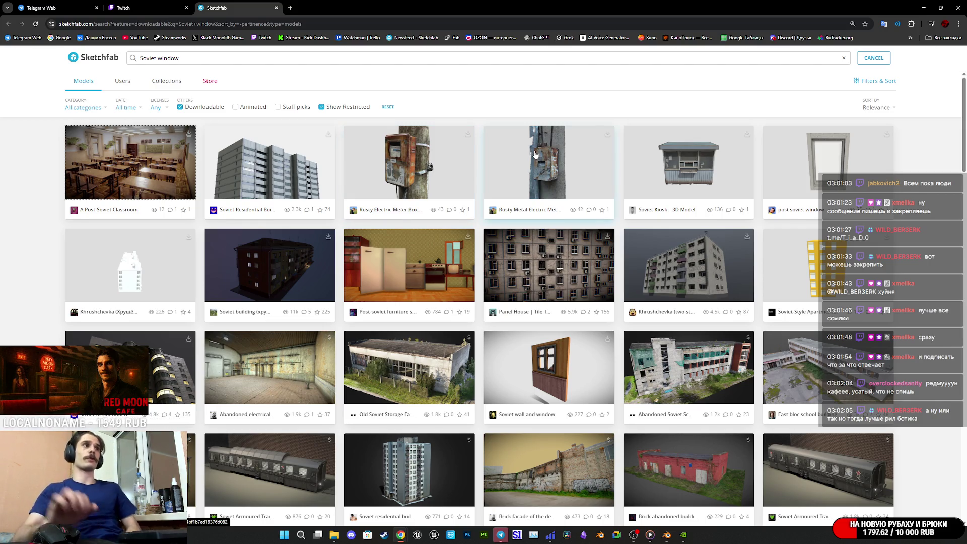
pyautogui.click(407, 276)
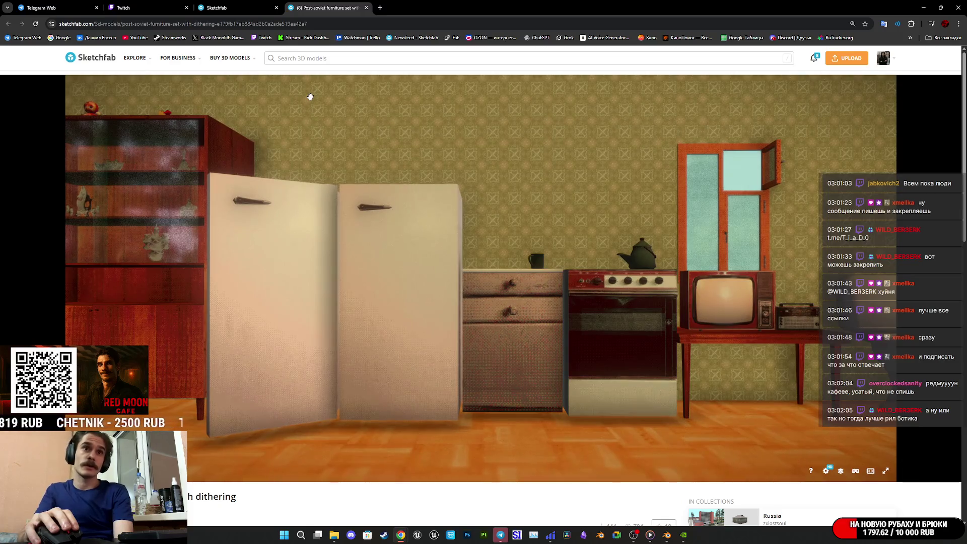
# Step: Orbit down and zoom in on the fridges, cabinet and stove burners
pyautogui.moveTo(614, 215); pyautogui.dragTo(638, 291)
pyautogui.scroll(5, 638, 292)
pyautogui.doubleClick(638, 292)
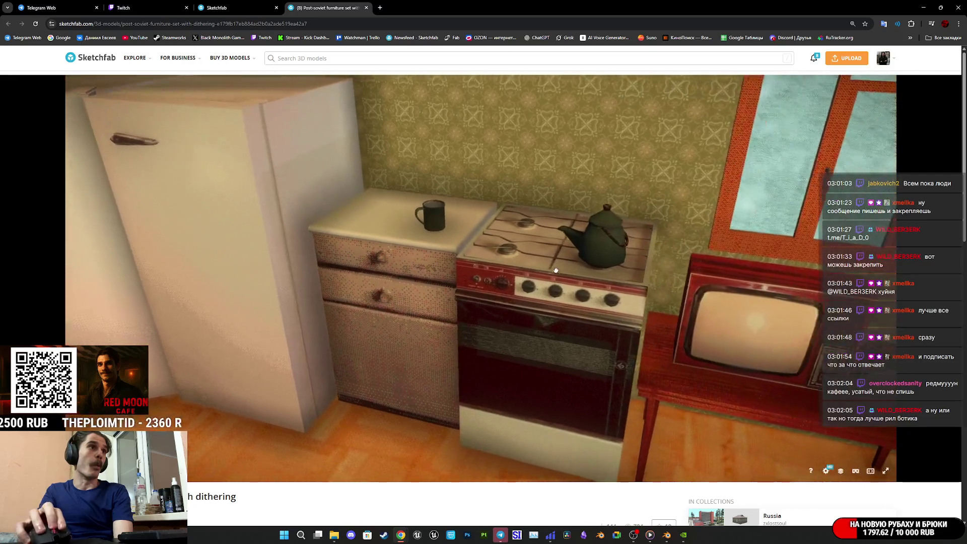
pyautogui.scroll(-5, 562, 276)
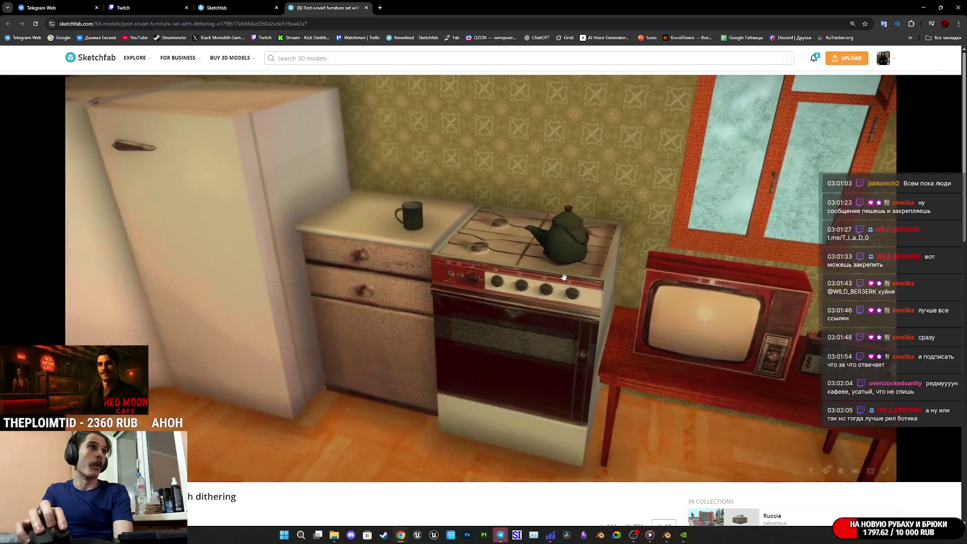
# Step: Tour the TV, radio, toilet, sink and jar shelves, then bring up the Model Inspector
pyautogui.moveTo(499, 275); pyautogui.dragTo(439, 260)
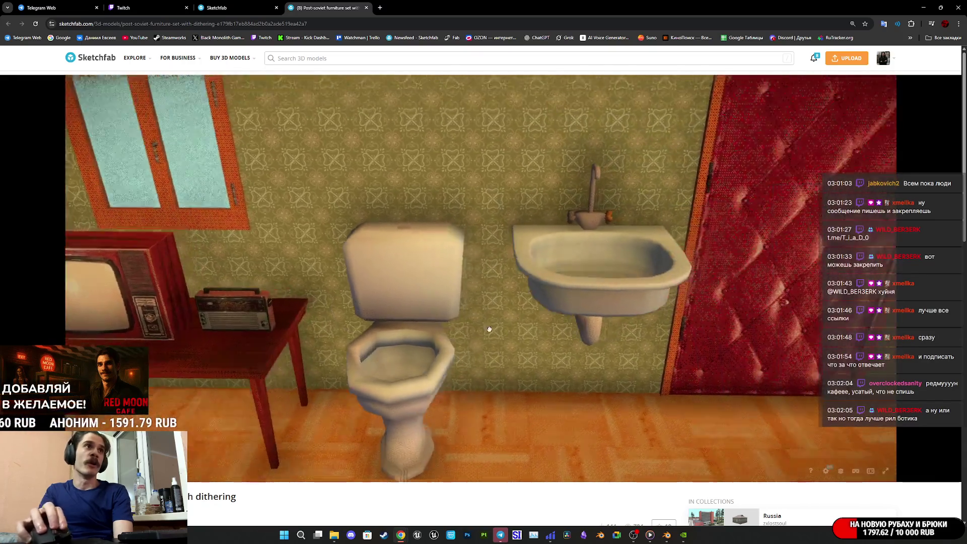
pyautogui.doubleClick(489, 329)
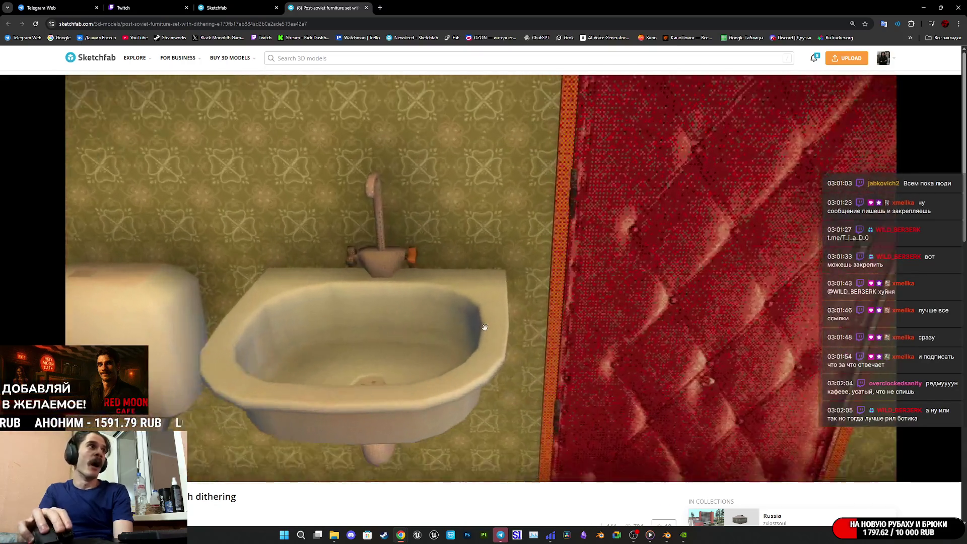
pyautogui.scroll(-3, 478, 337)
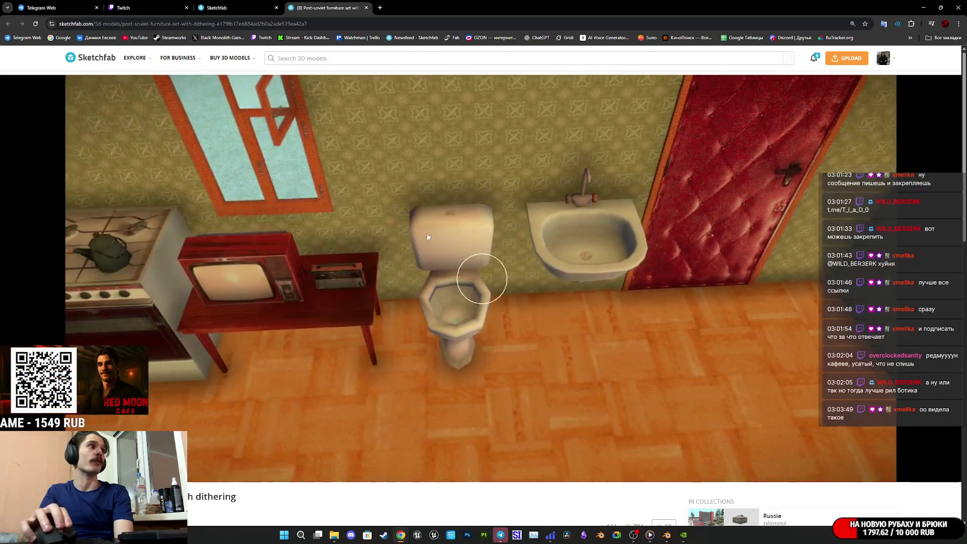
pyautogui.moveTo(417, 234); pyautogui.dragTo(456, 276)
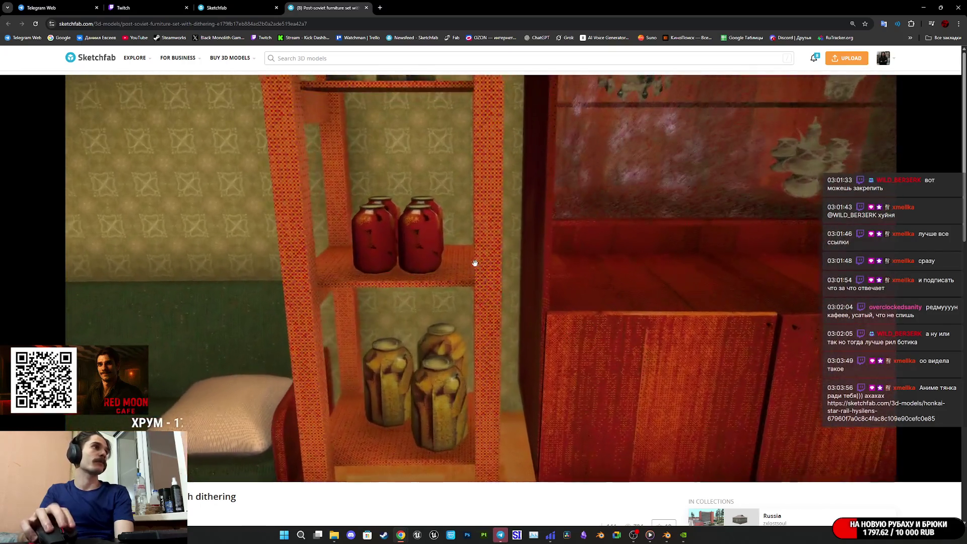
pyautogui.moveTo(474, 263); pyautogui.dragTo(570, 285)
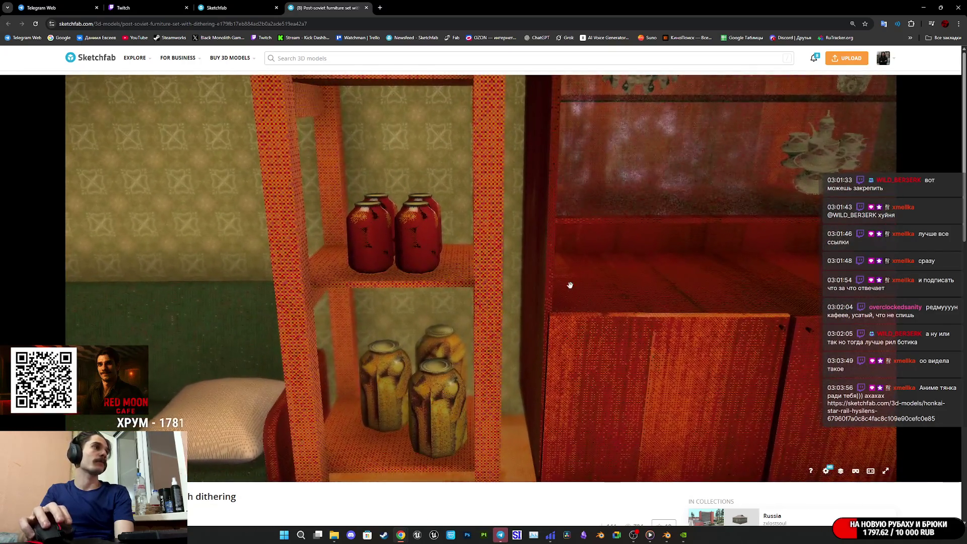
pyautogui.click(841, 472)
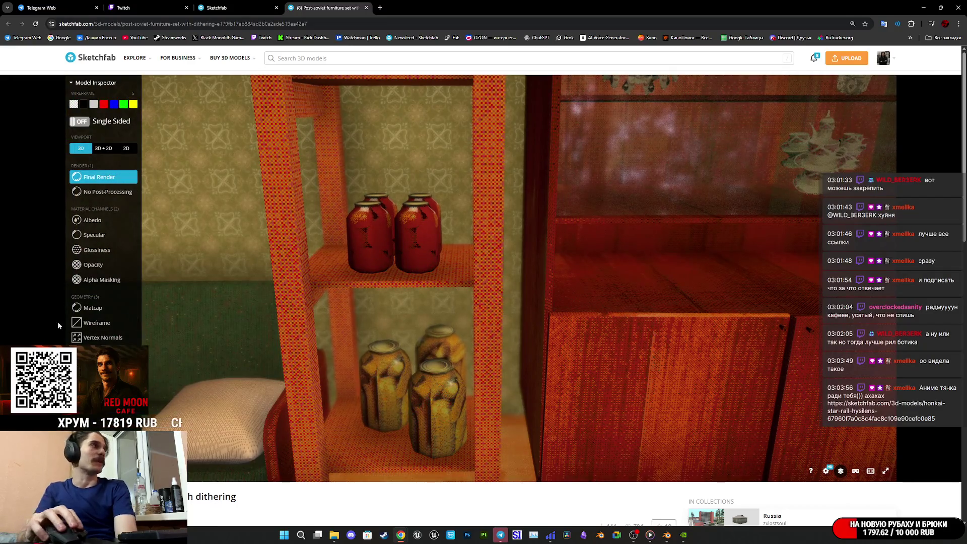
# Step: Show the furniture set in wireframe with a 3D + 2D UV split and the albedo channel
pyautogui.click(97, 323)
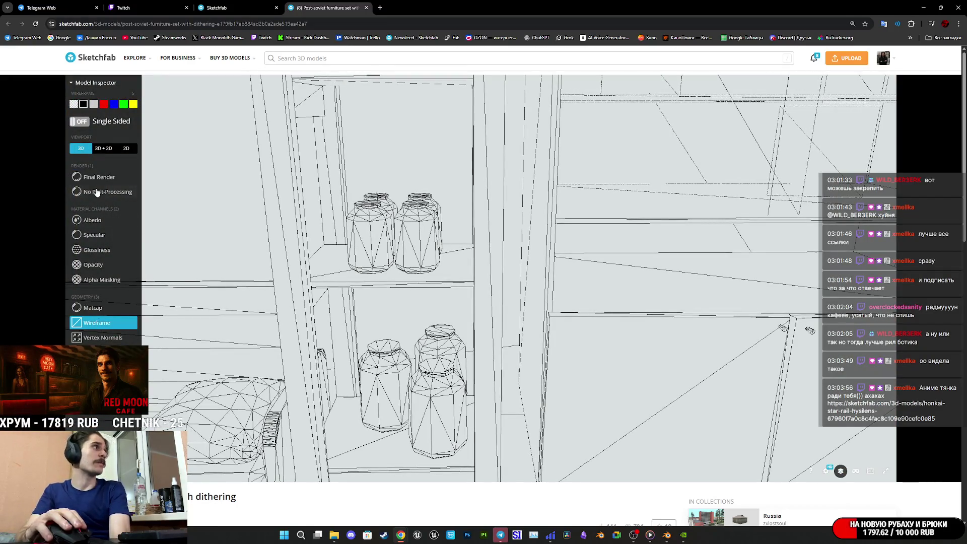
pyautogui.click(107, 149)
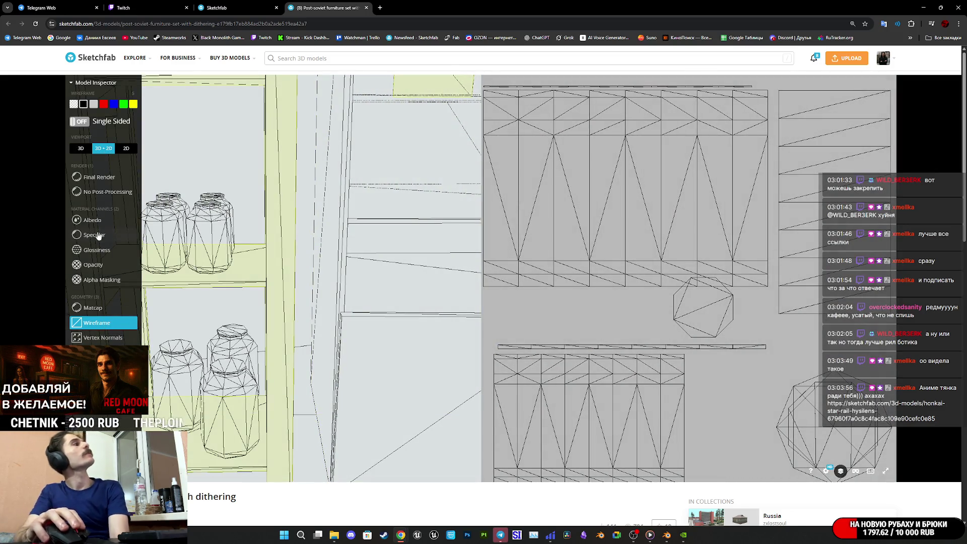
pyautogui.click(93, 220)
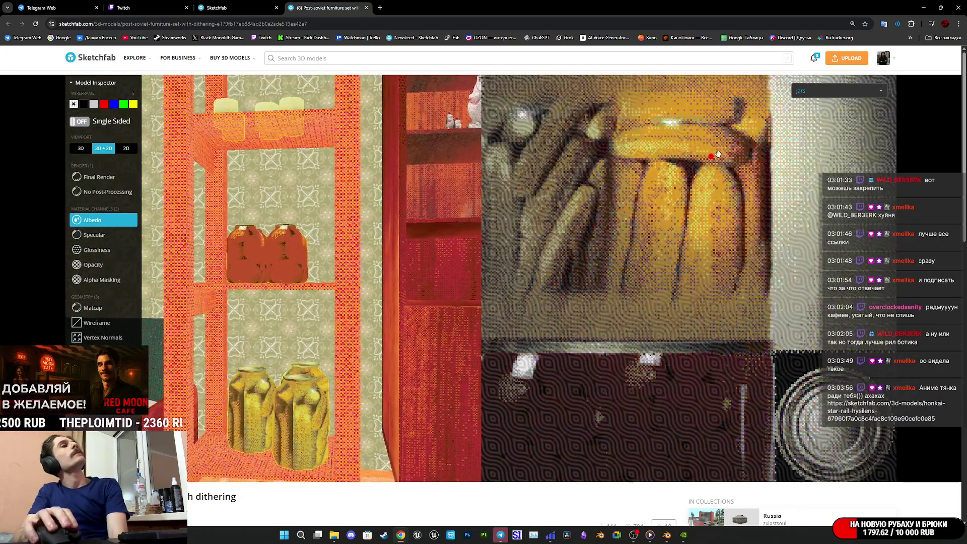
# Step: Browse the radio, tv and oven materials from the material list
pyautogui.click(838, 91)
pyautogui.scroll(-2, 842, 155)
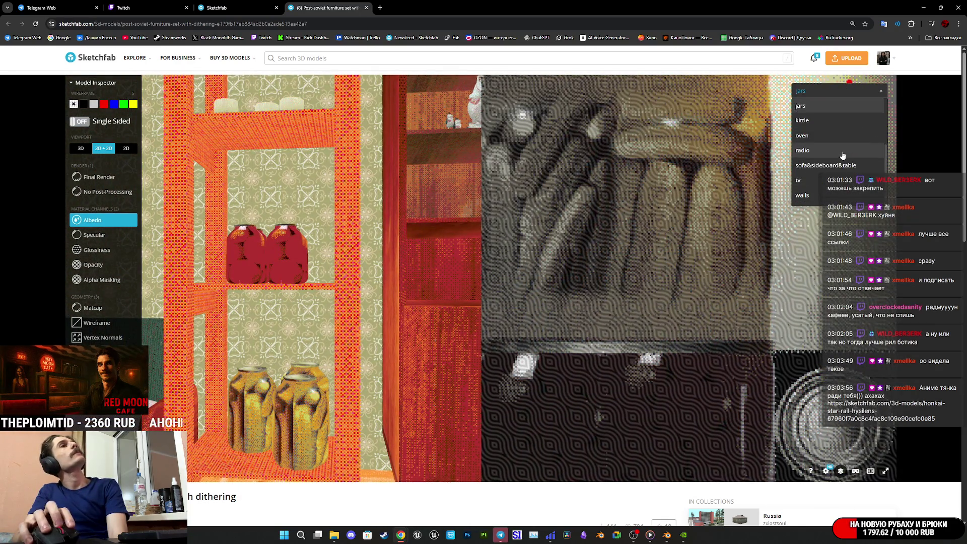
pyautogui.click(842, 150)
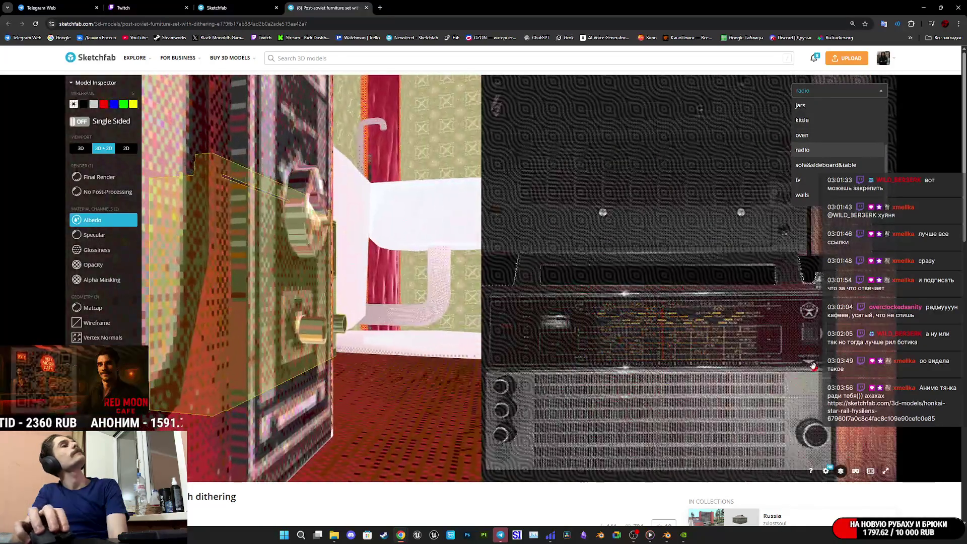
pyautogui.press('Down')
pyautogui.press('Down')
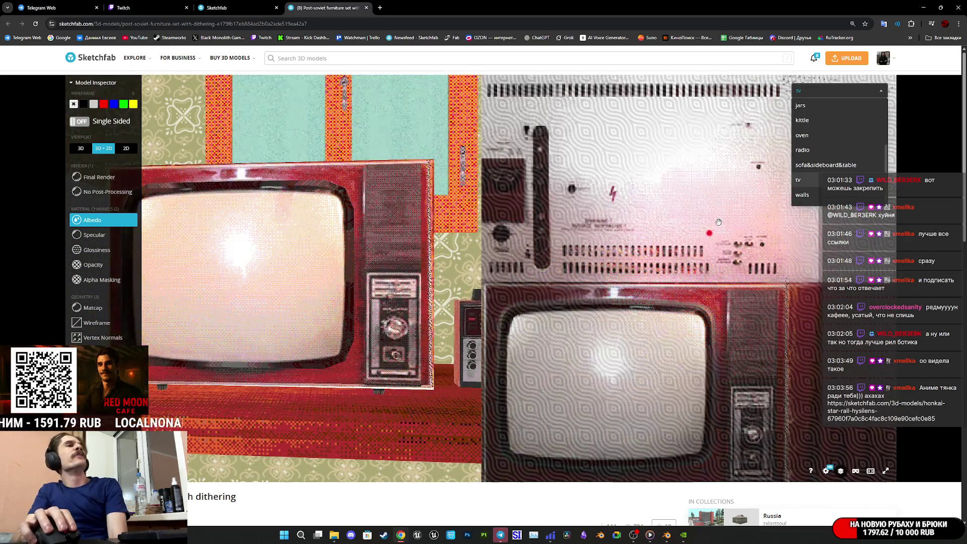
pyautogui.click(817, 150)
pyautogui.click(819, 136)
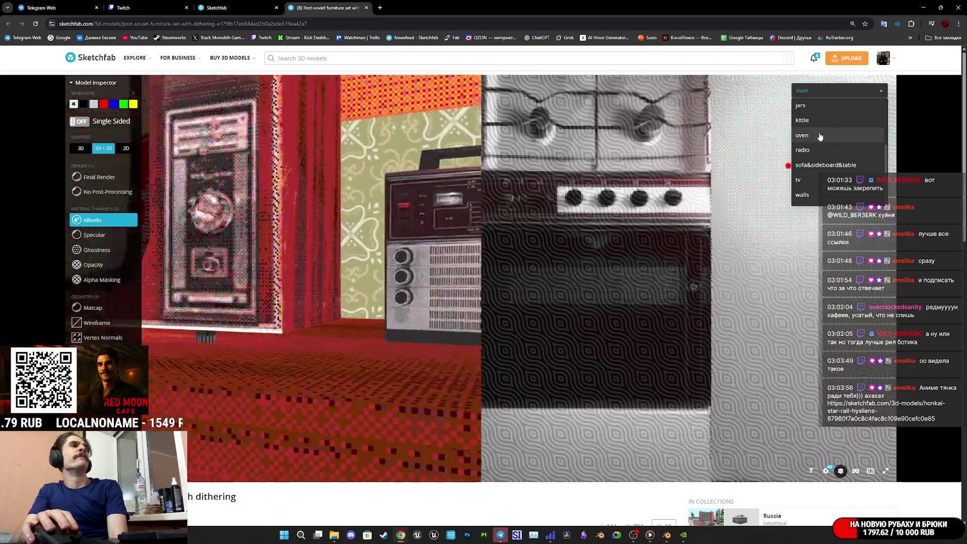
# Step: View the oven in wireframe, then close both Sketchfab tabs
pyautogui.click(96, 323)
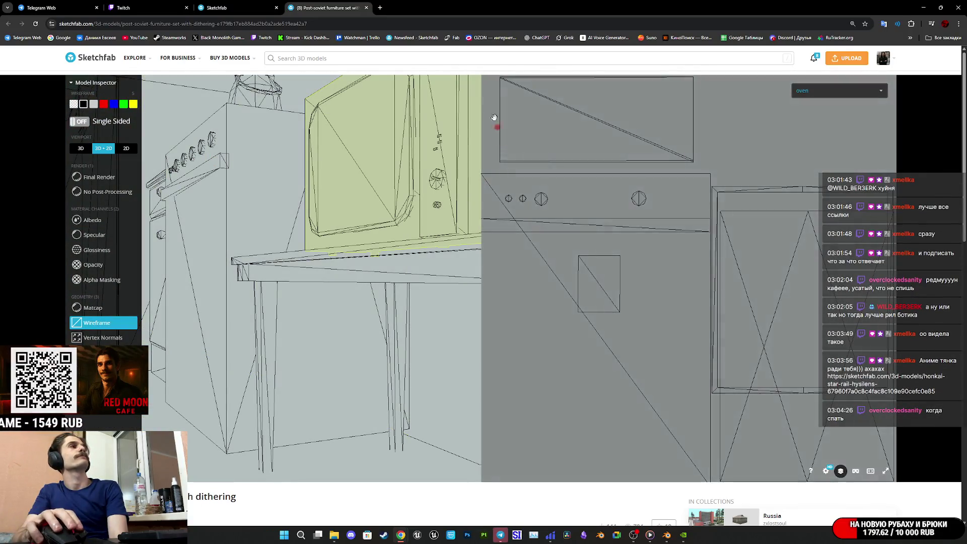
pyautogui.click(366, 7)
pyautogui.click(276, 8)
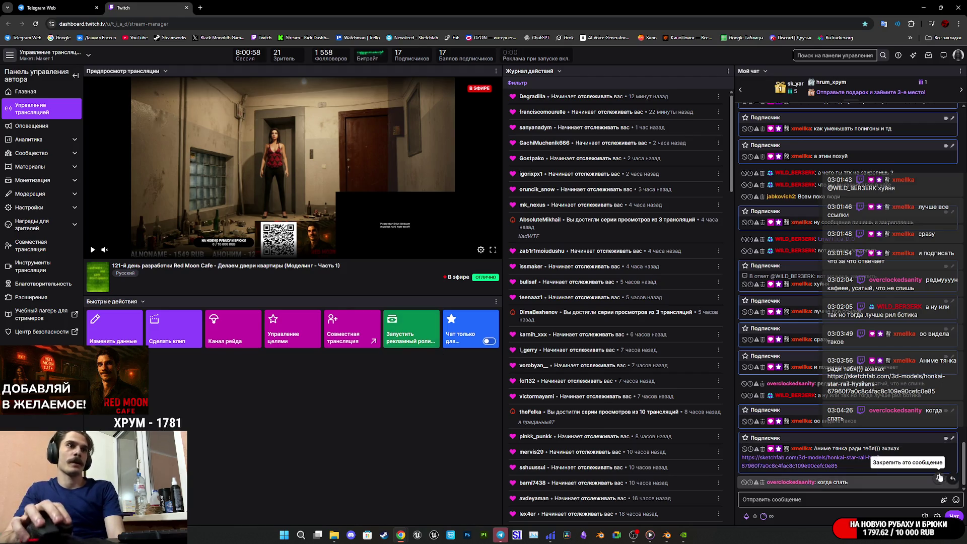
# Step: Open the Hysilens Sketchfab link from the chat message in its own full-screen window
pyautogui.tripleClick(850, 461)
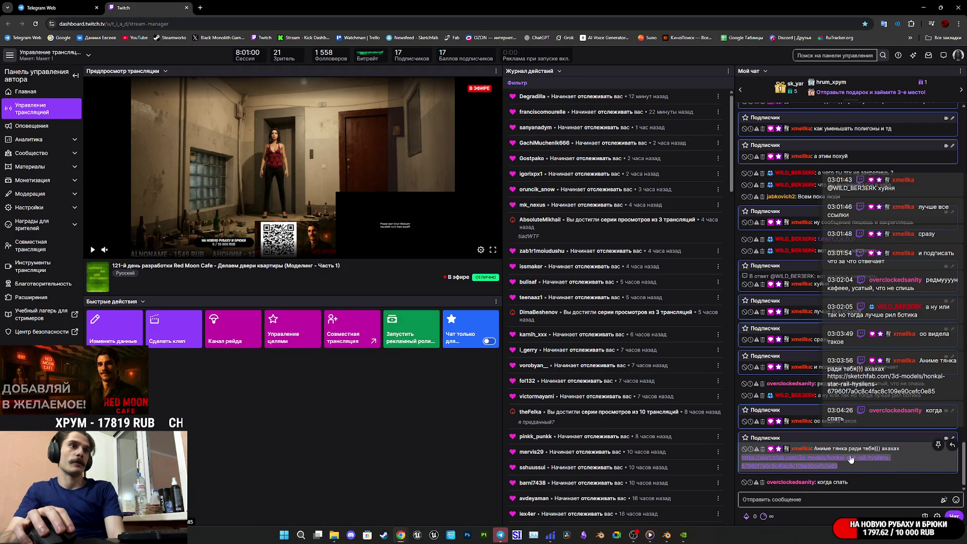
pyautogui.click(820, 432)
pyautogui.tripleClick(826, 455)
pyautogui.click(815, 449)
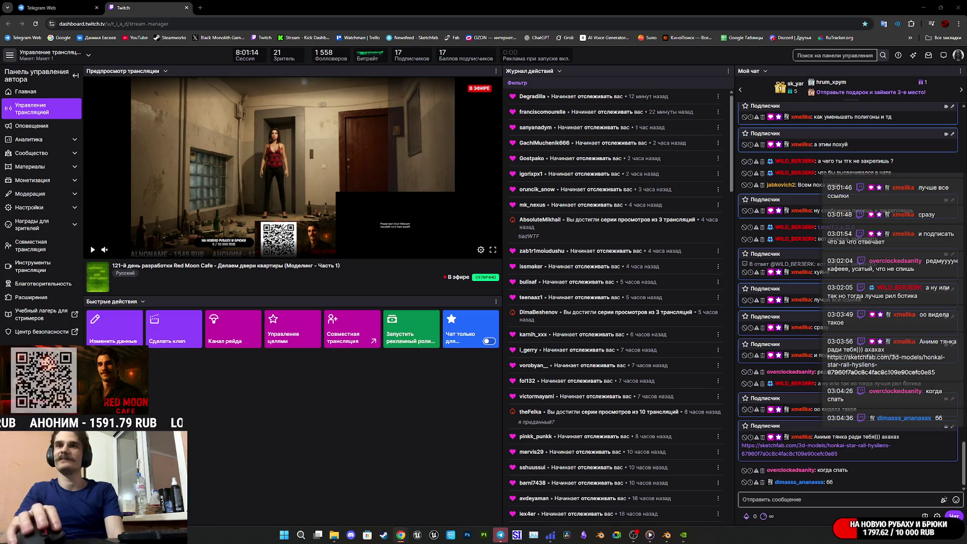
pyautogui.keyDown('shift'); pyautogui.click(815, 445); pyautogui.keyUp('shift')
pyautogui.moveTo(855, 180); pyautogui.dragTo(434, 135)
pyautogui.doubleClick(434, 135)
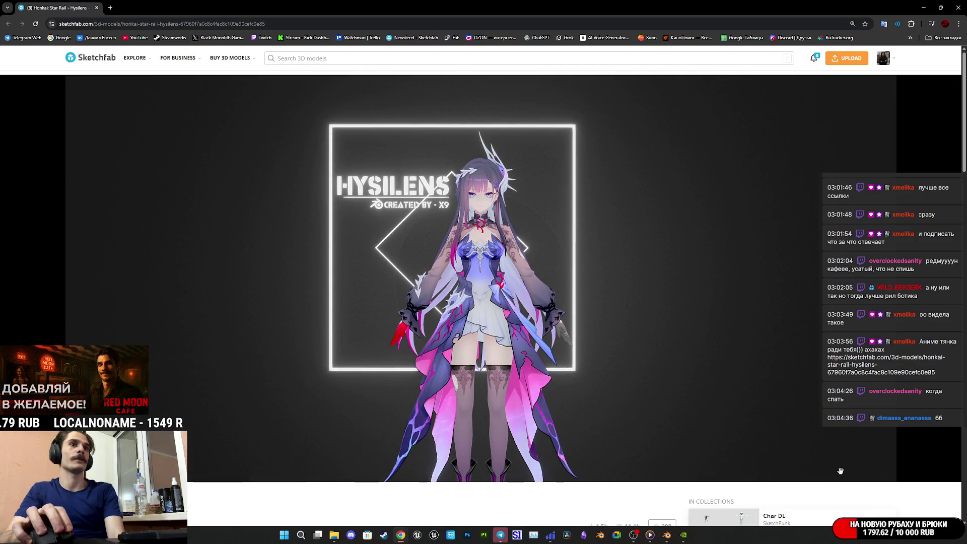
# Step: View the Hysilens model's wireframe, then its base colour texture in a 3D + 2D split
pyautogui.click(840, 470)
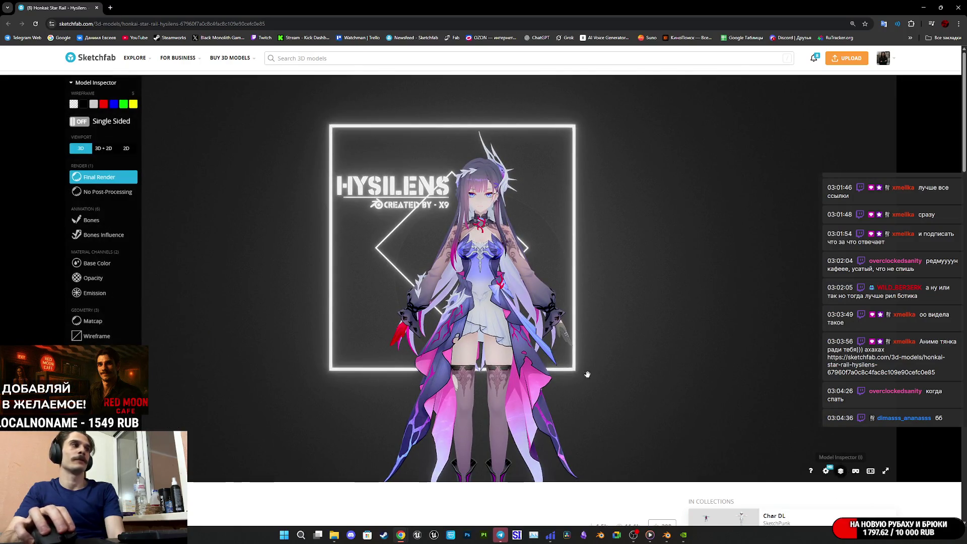
pyautogui.click(98, 336)
pyautogui.scroll(10, 456, 303)
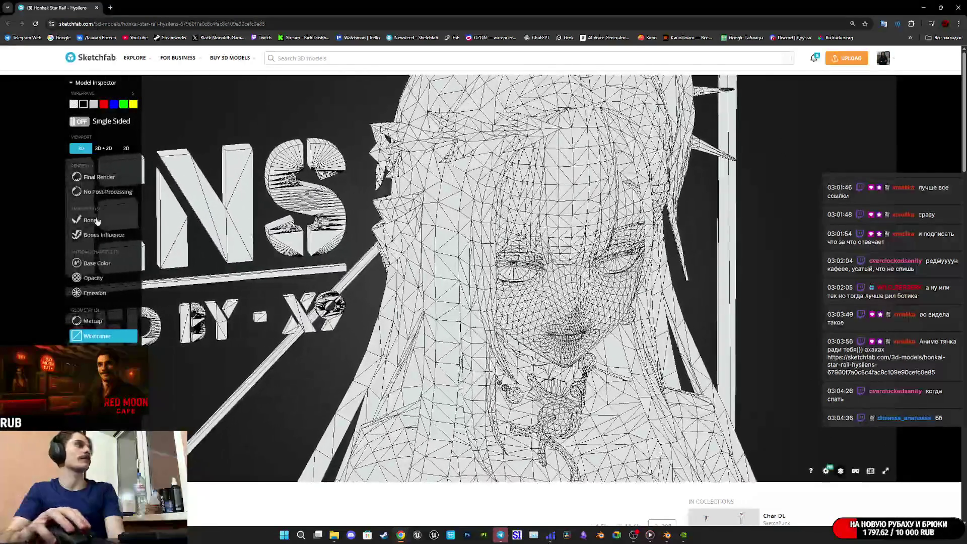
pyautogui.click(95, 177)
pyautogui.click(104, 148)
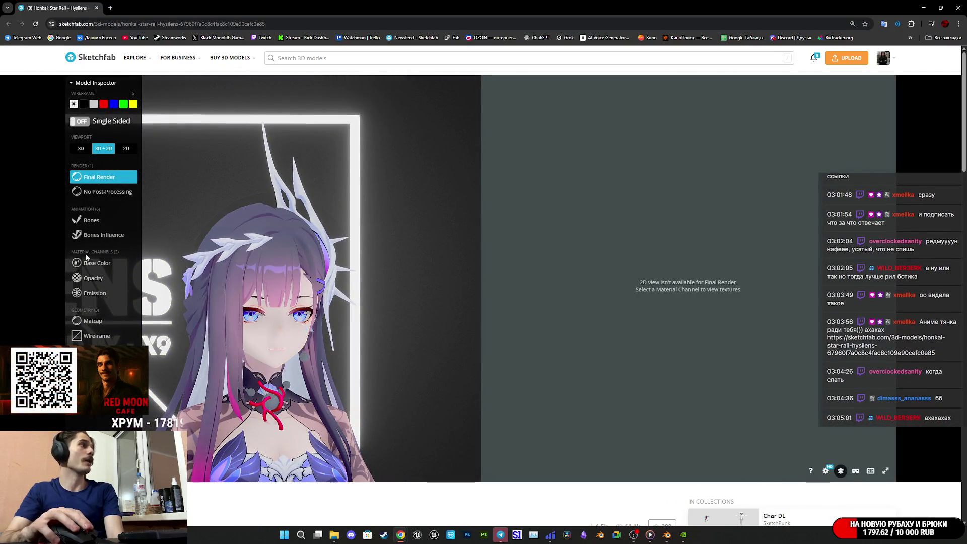
pyautogui.click(100, 262)
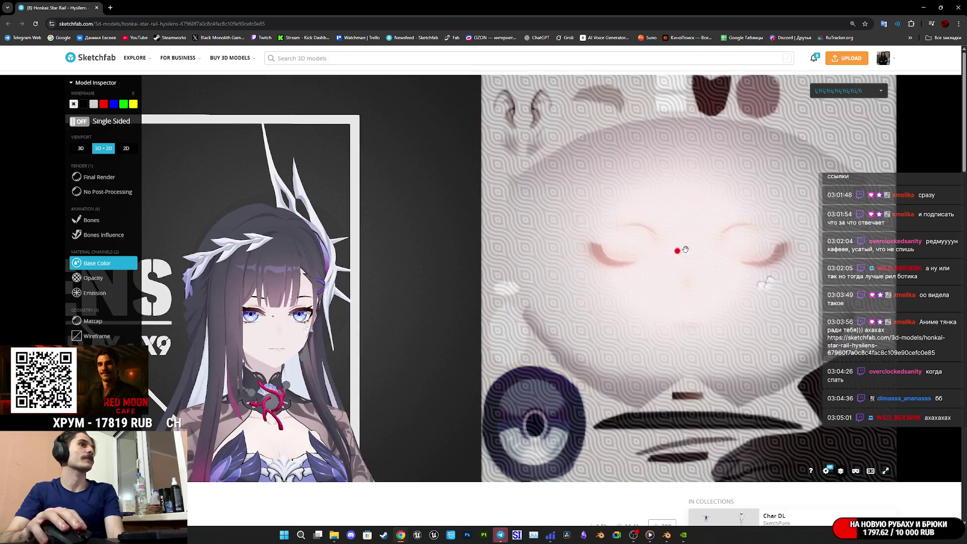
pyautogui.click(849, 92)
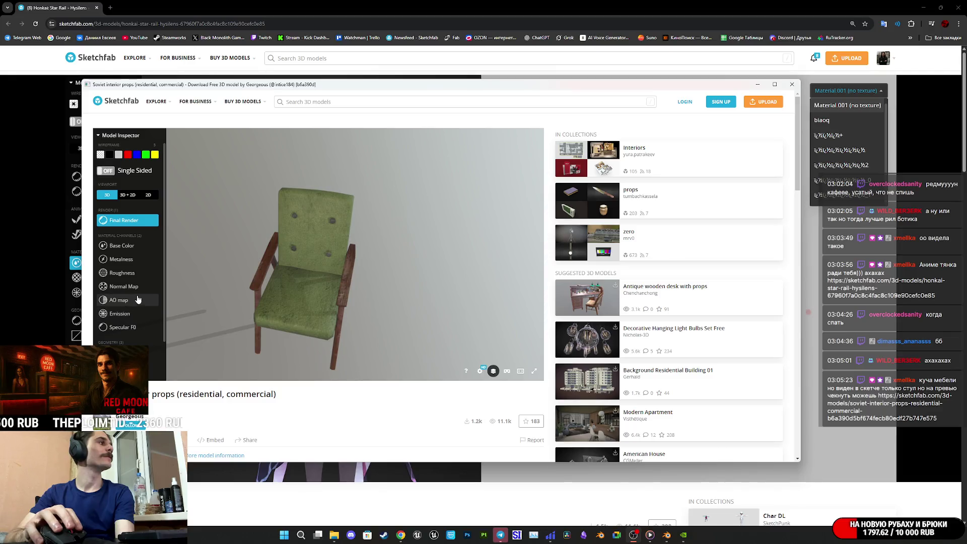
# Step: Show the chair in wireframe with its UV layout in a 3D + 2D split, zooming the UVs
pyautogui.click(126, 356)
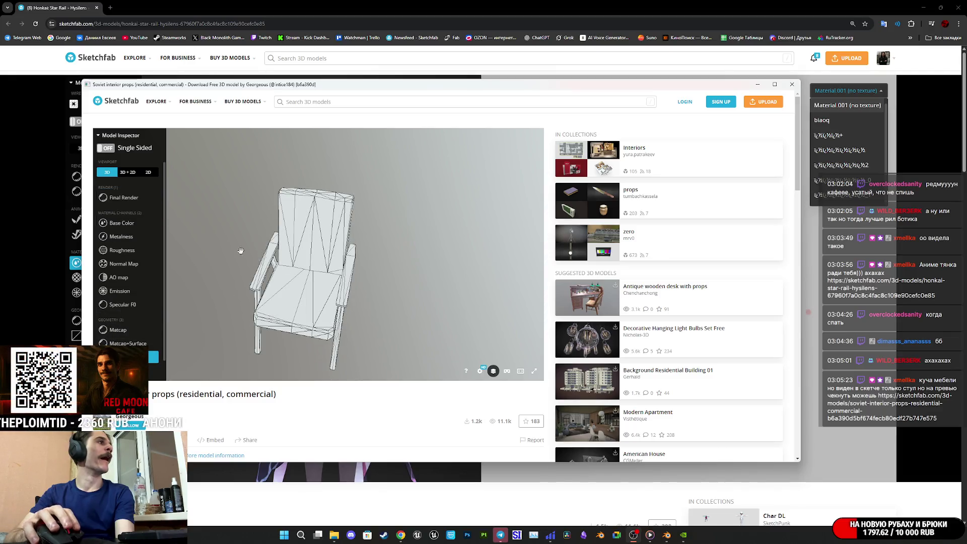
pyautogui.click(128, 172)
pyautogui.scroll(2, 422, 207)
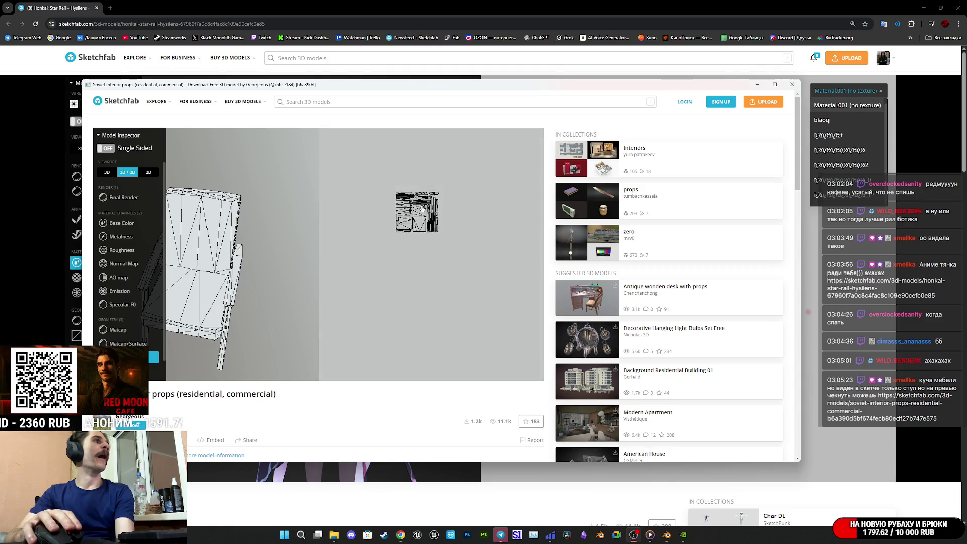
pyautogui.scroll(3, 421, 206)
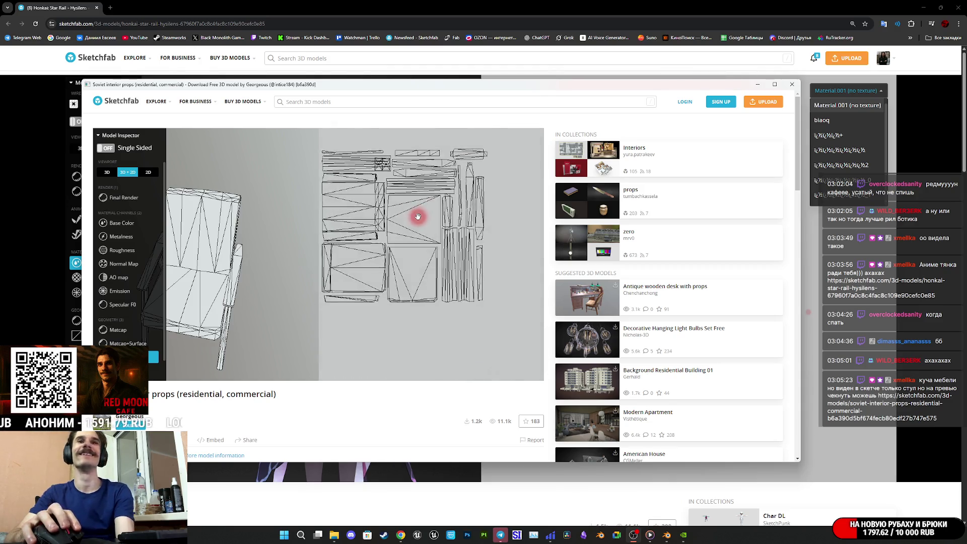
pyautogui.scroll(-2, 420, 216)
pyautogui.scroll(-3, 428, 218)
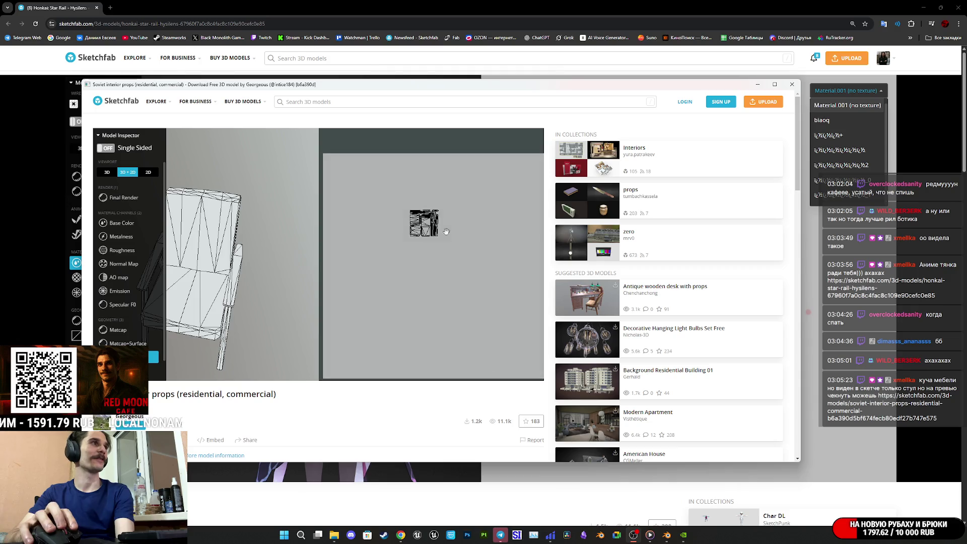
pyautogui.scroll(2, 464, 282)
pyautogui.scroll(-1, 357, 282)
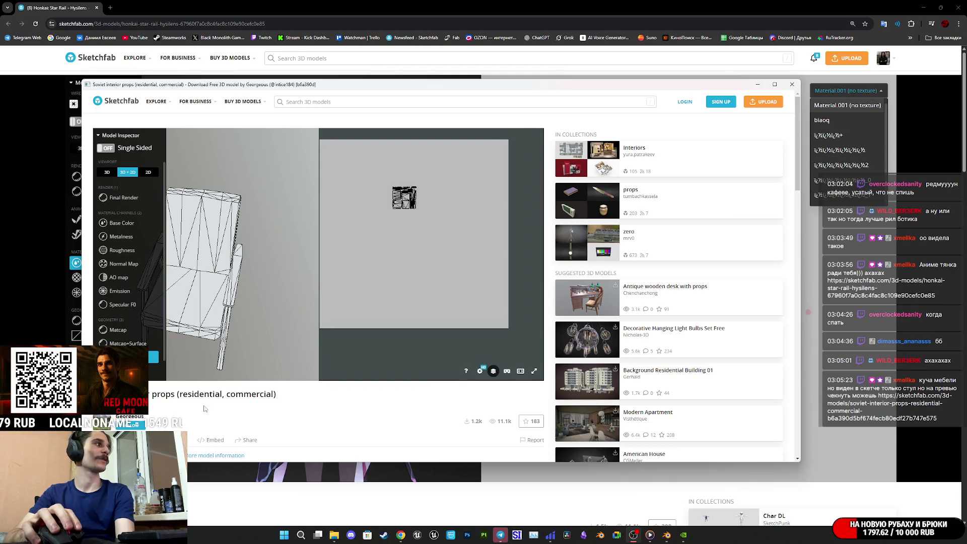
# Step: Inspect the chair's base colour texture atlas up close, then open the author's profile
pyautogui.click(121, 223)
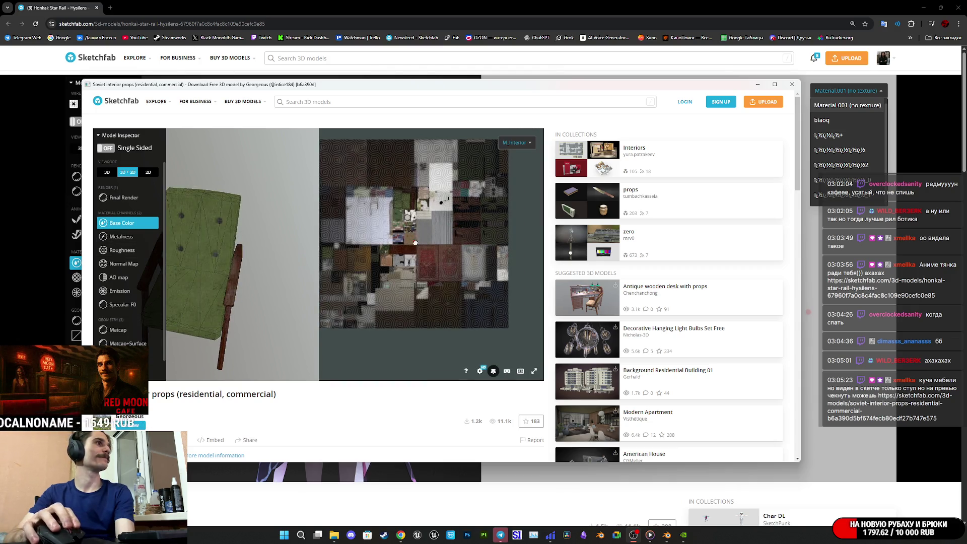
pyautogui.scroll(-1, 466, 314)
pyautogui.scroll(3, 465, 314)
pyautogui.scroll(2, 488, 274)
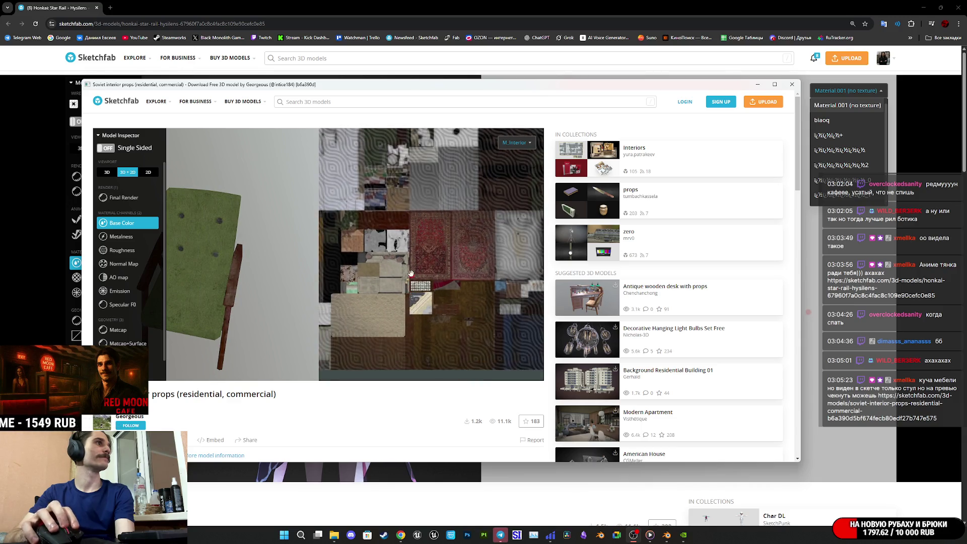
pyautogui.moveTo(487, 273); pyautogui.dragTo(421, 308)
pyautogui.scroll(3, 421, 308)
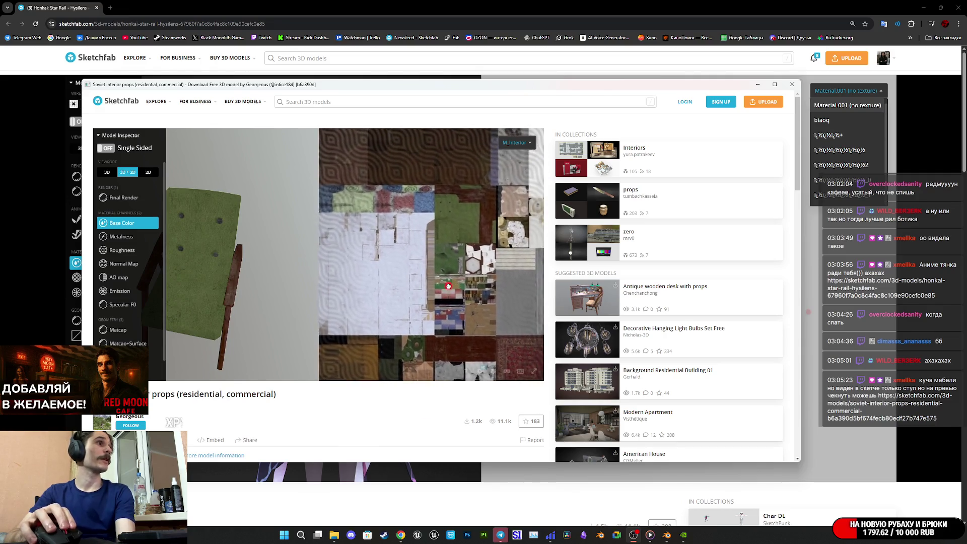
pyautogui.click(126, 418)
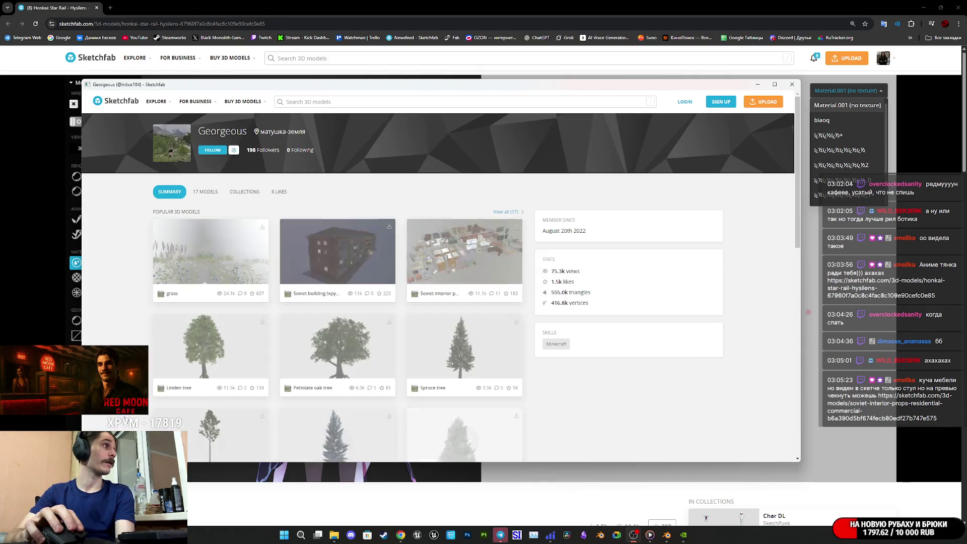
# Step: Open the Soviet interior props model in its own tab and read through its description
pyautogui.click(464, 262)
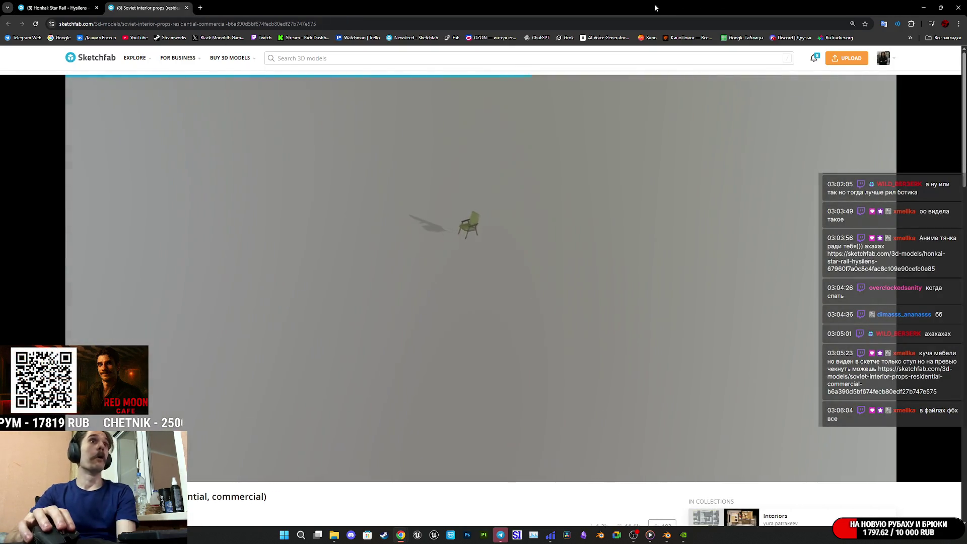
pyautogui.scroll(-3, 295, 511)
pyautogui.scroll(-1, 296, 511)
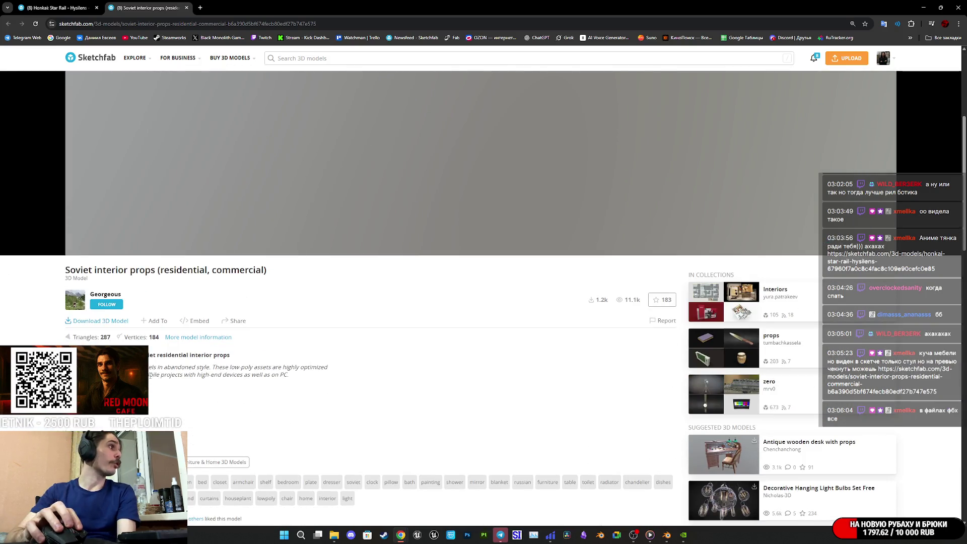
pyautogui.moveTo(153, 375)
pyautogui.mouseDown()
pyautogui.moveTo(144, 367)
pyautogui.moveTo(143, 375)
pyautogui.mouseUp()
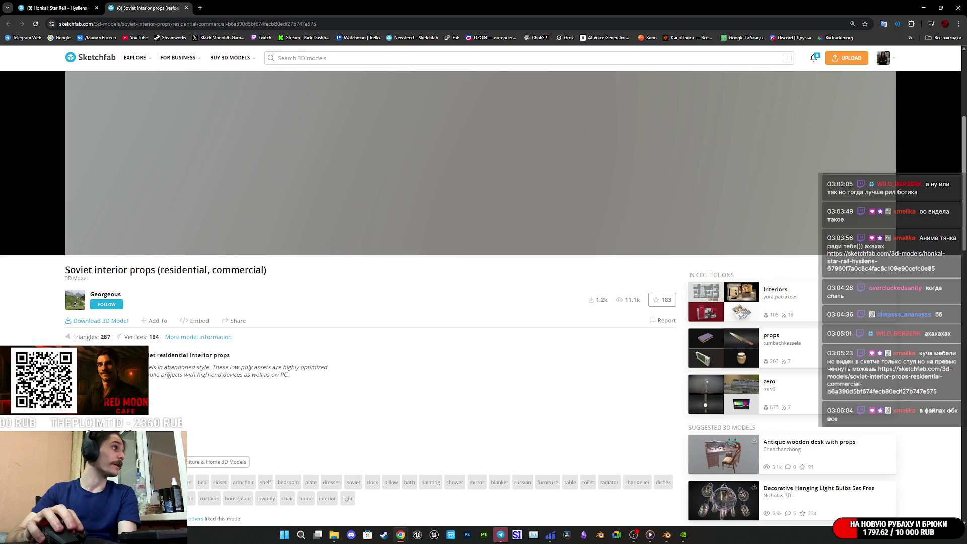
pyautogui.scroll(-4, 168, 375)
pyautogui.scroll(8, 226, 393)
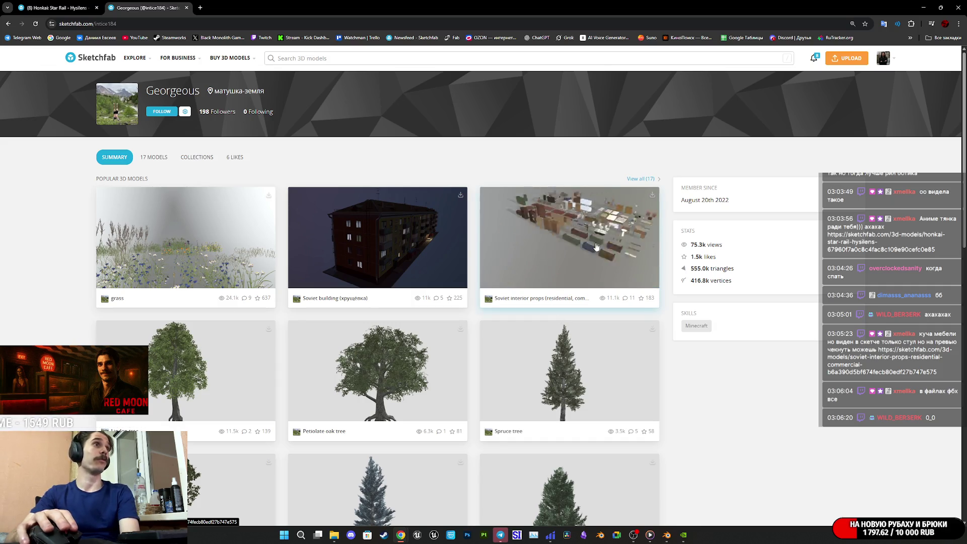
# Step: Open the Soviet interior props model page and scroll through its details
pyautogui.click(562, 241)
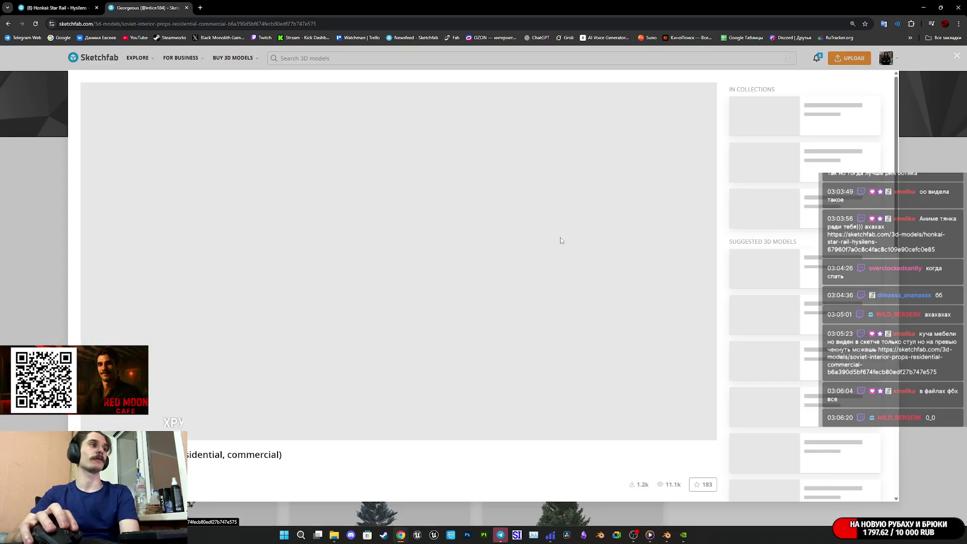
pyautogui.scroll(-4, 403, 466)
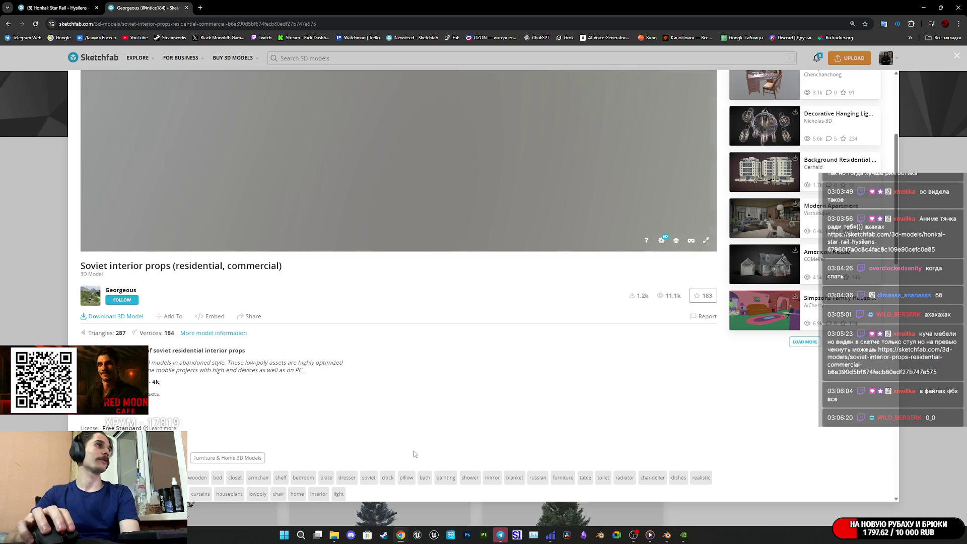
pyautogui.scroll(-1, 415, 444)
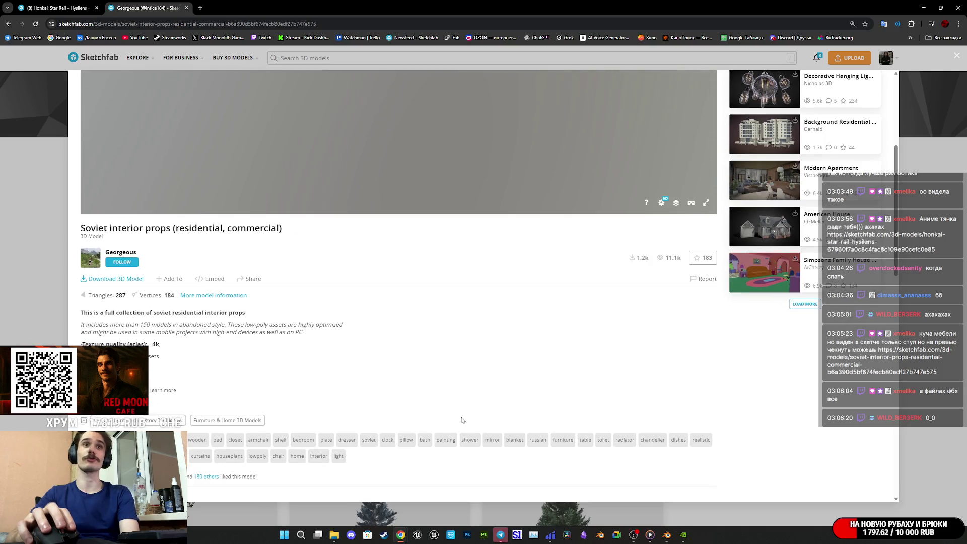
pyautogui.scroll(3, 462, 419)
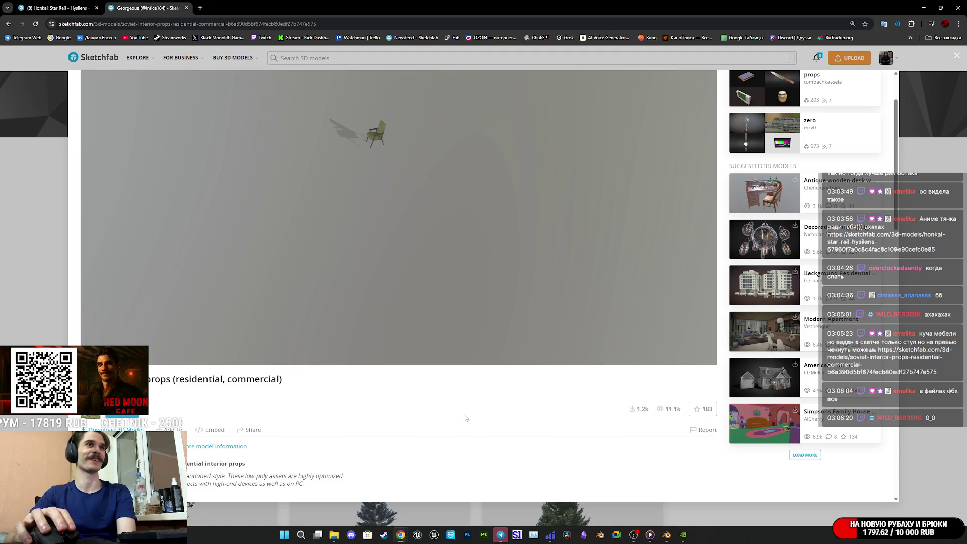
pyautogui.scroll(2, 453, 405)
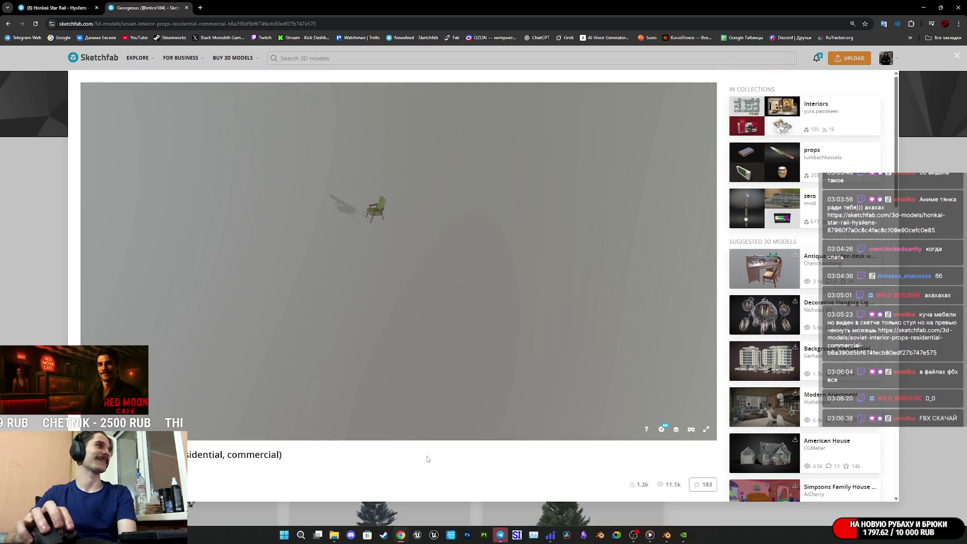
pyautogui.scroll(-2, 505, 461)
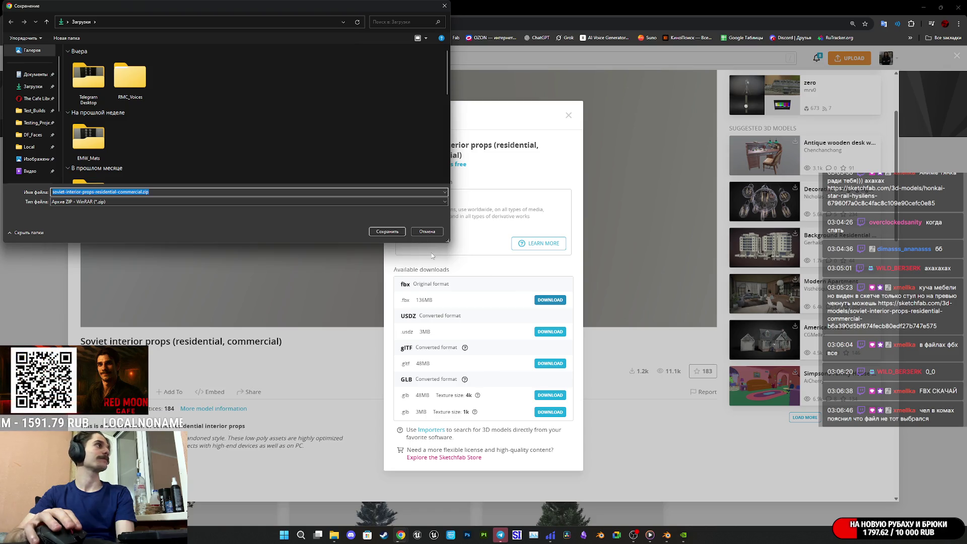
# Step: Save the downloaded props archive to disk and close the Download dialog
pyautogui.click(388, 231)
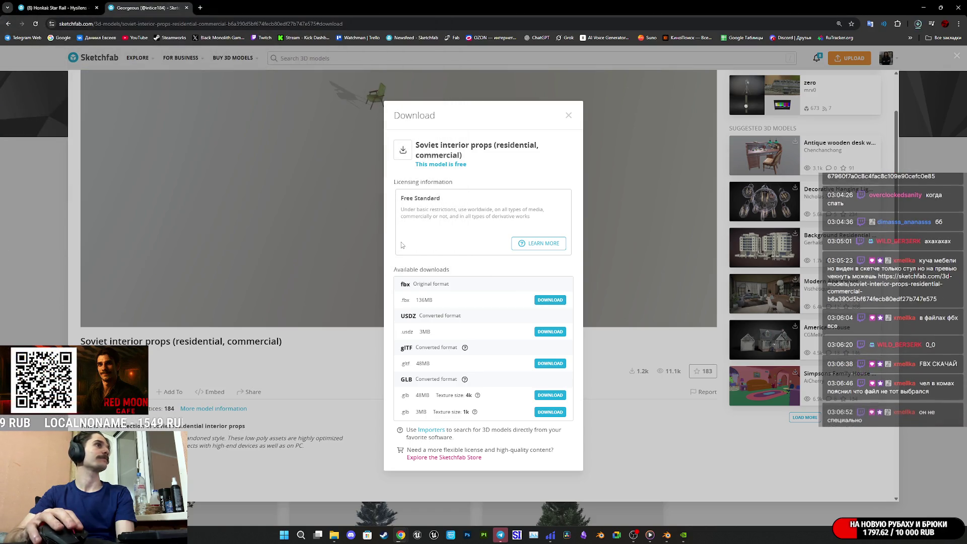
pyautogui.click(568, 119)
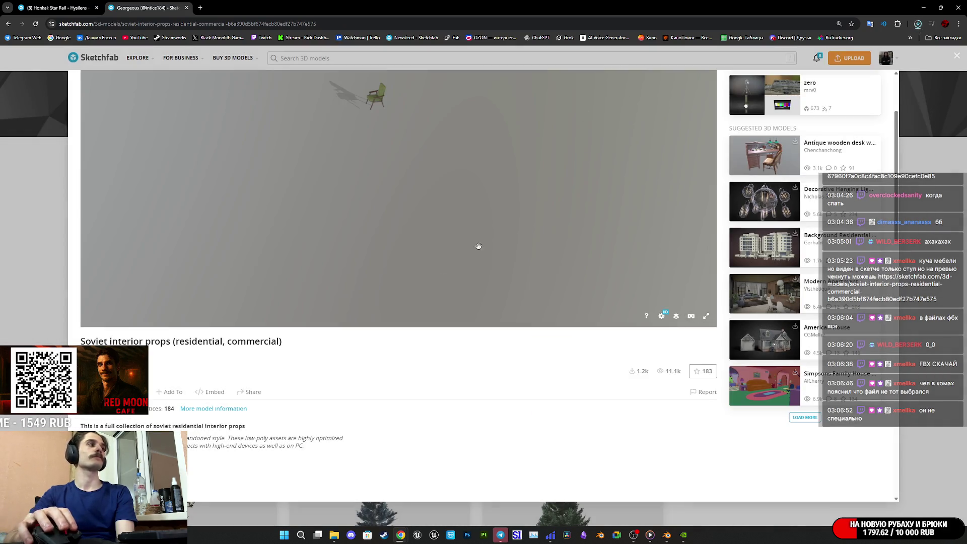
pyautogui.scroll(-5, 171, 306)
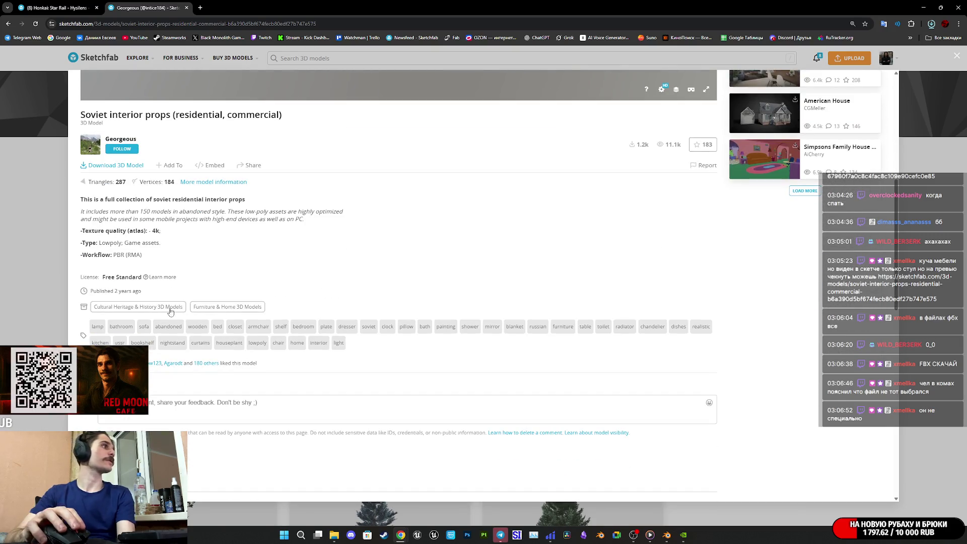
# Step: Scroll through the Free Standard licence page, close it, then open the props author's profile
pyautogui.click(147, 281)
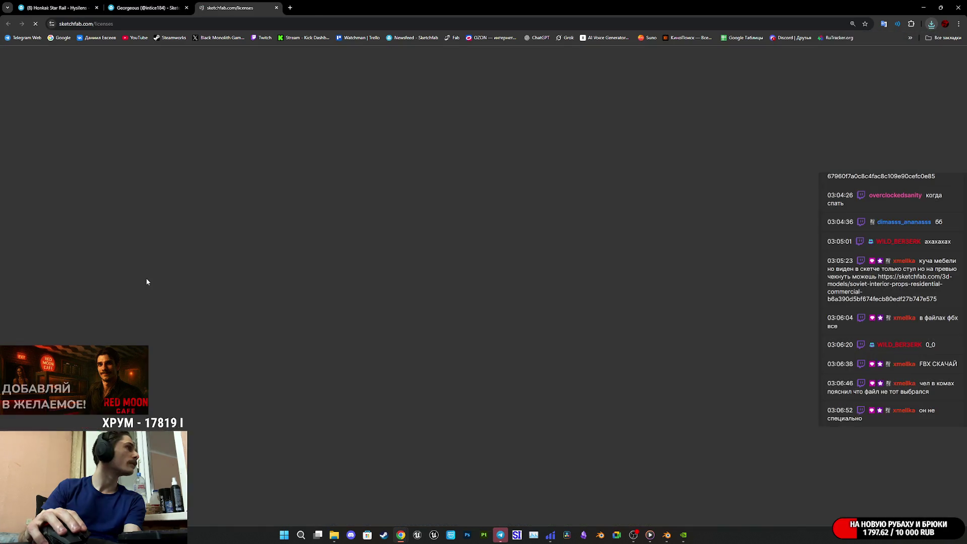
pyautogui.scroll(-14, 225, 278)
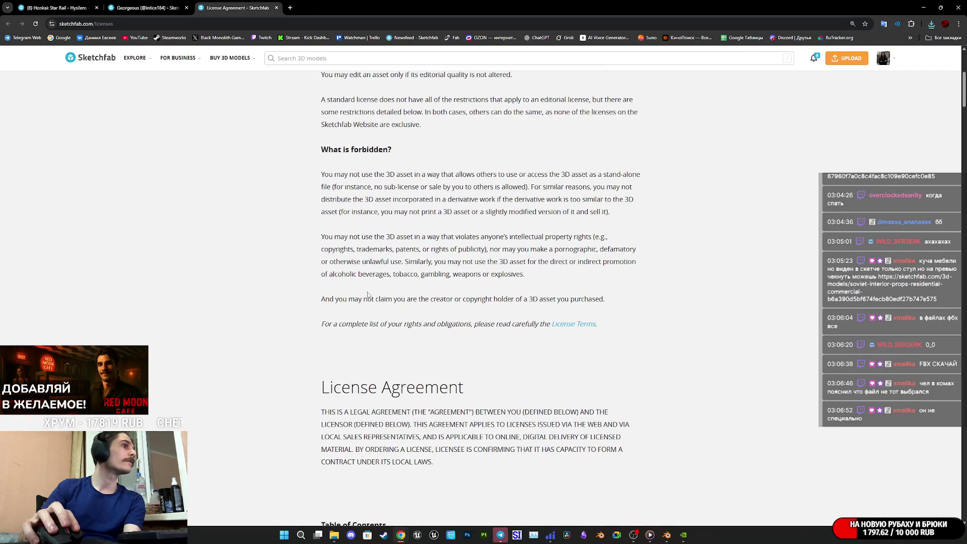
pyautogui.scroll(-5, 368, 296)
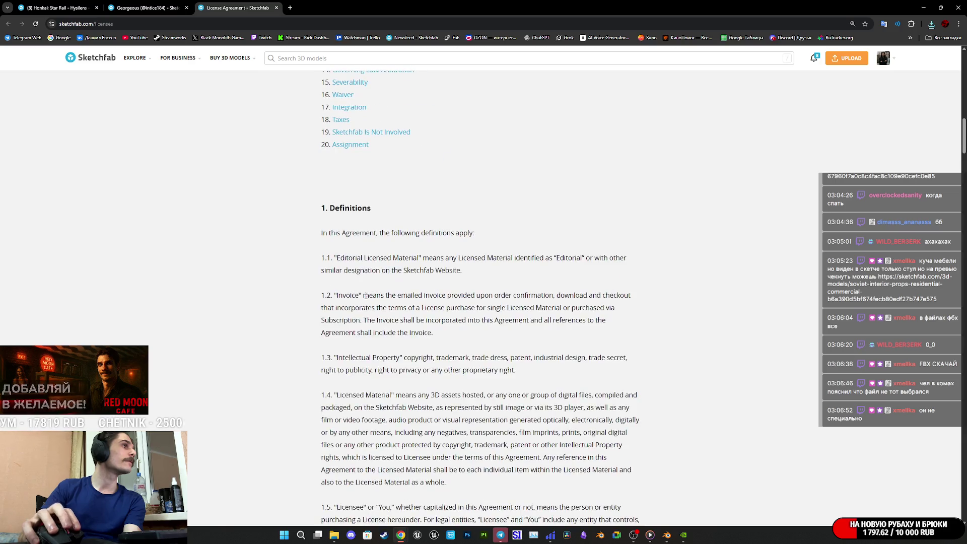
pyautogui.scroll(5, 368, 296)
pyautogui.middleClick(229, 7)
pyautogui.click(58, 7)
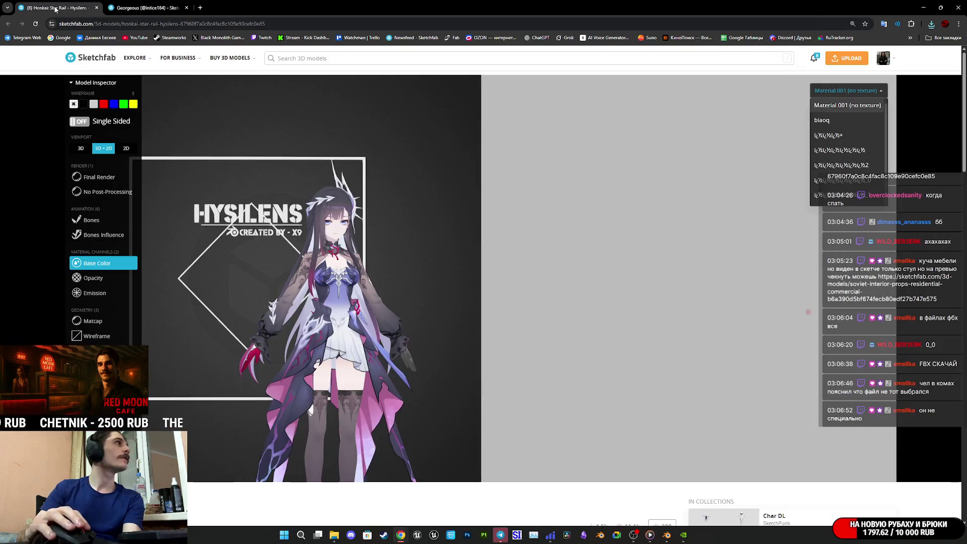
pyautogui.click(151, 7)
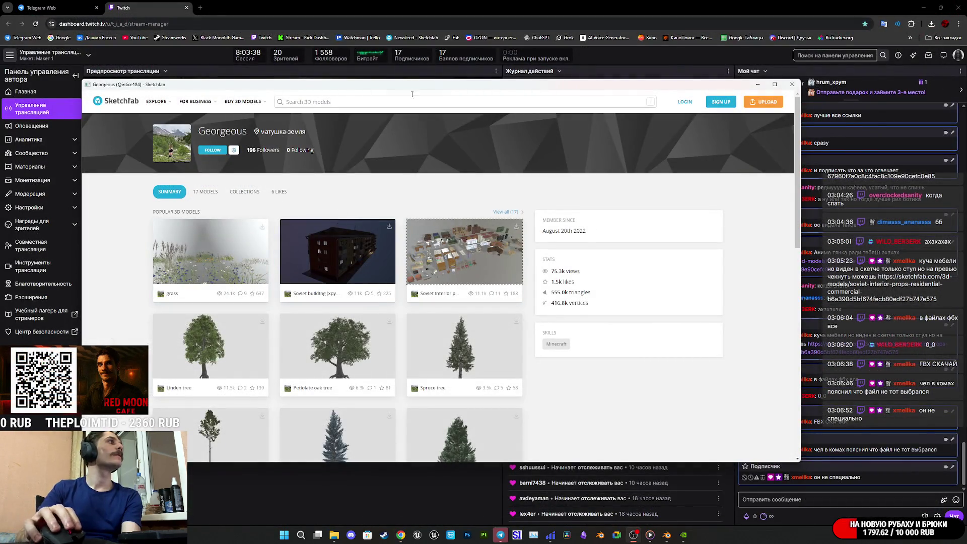
# Step: Close the author's profile, switch to Telegram Web, then bring Blender forward and save Door_Asset_A.blend
pyautogui.click(791, 86)
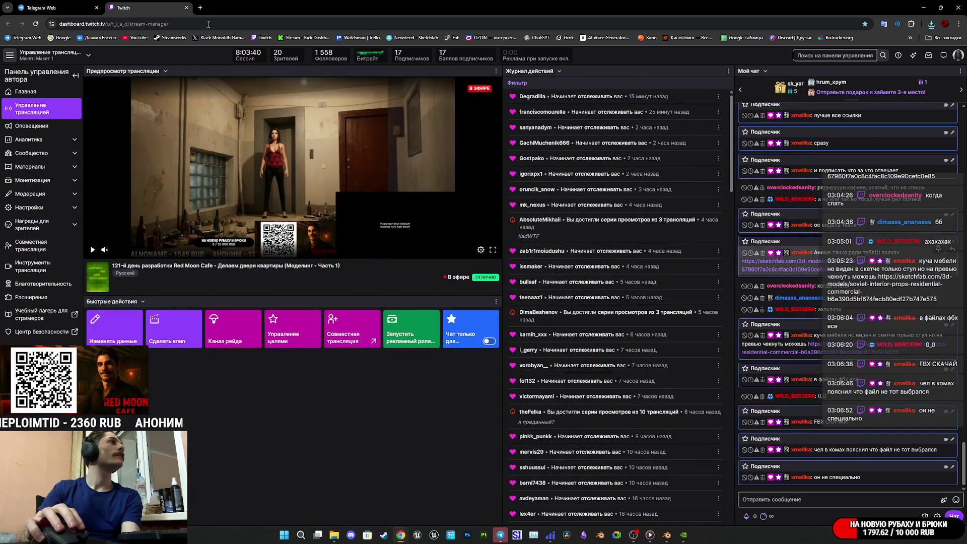
pyautogui.hotkey('ctrl', 'shift', 'Tab')
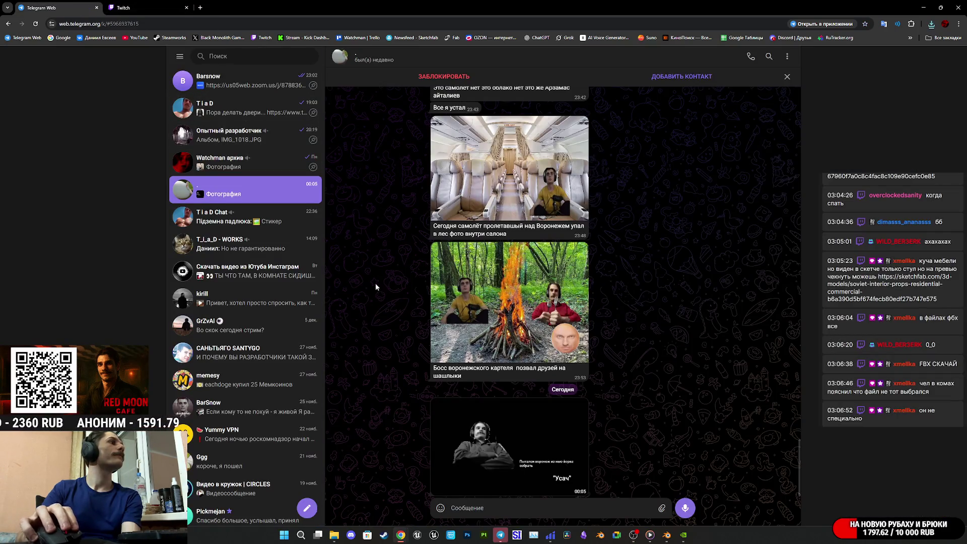
pyautogui.moveTo(649, 534)
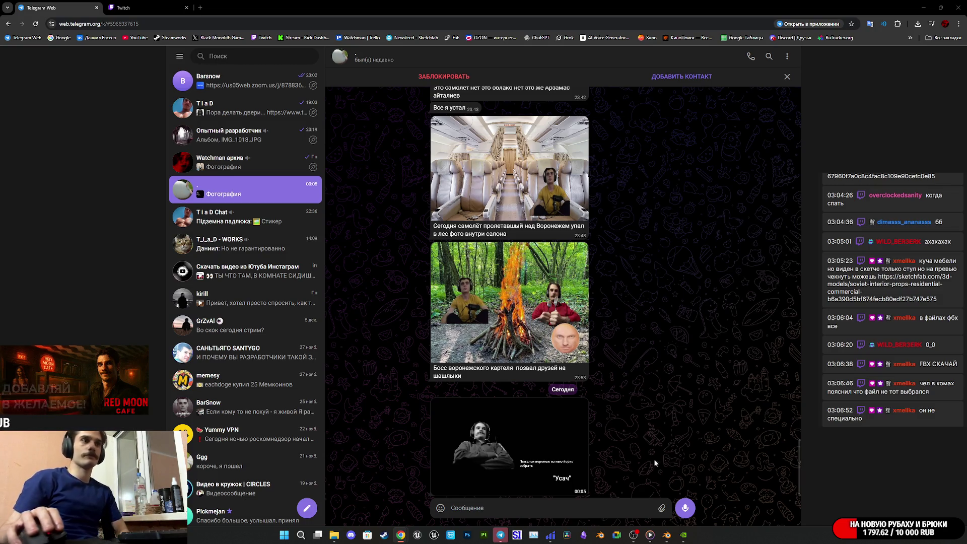
pyautogui.click(666, 538)
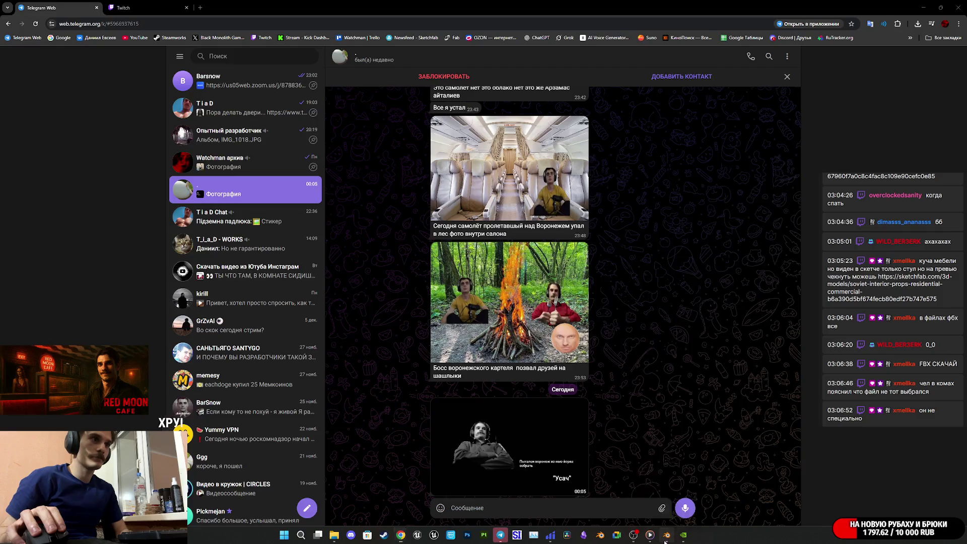
pyautogui.hotkey('ctrl', 's')
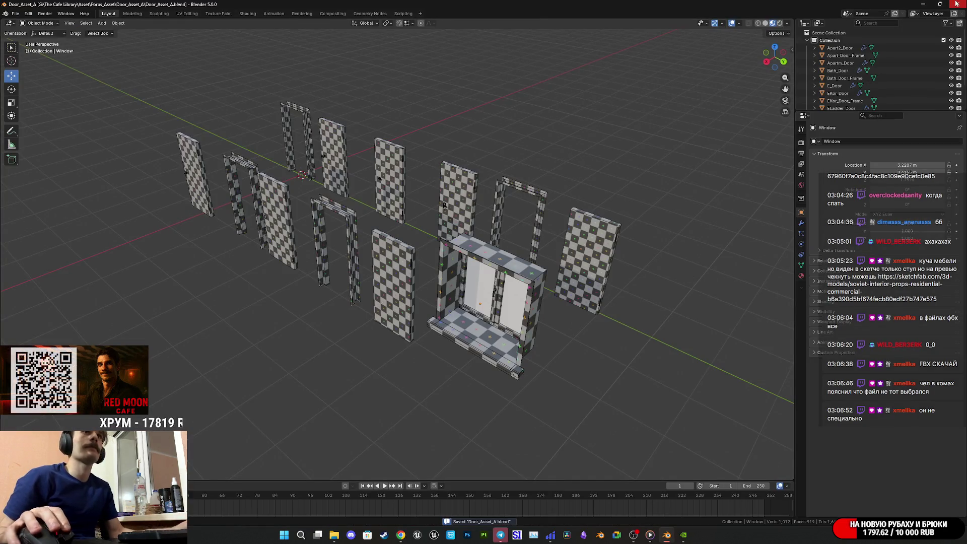
# Step: Switch windows and launch a new Blender 5.0 session from the taskbar
pyautogui.hotkey('alt', 'Tab')
pyautogui.click(608, 535)
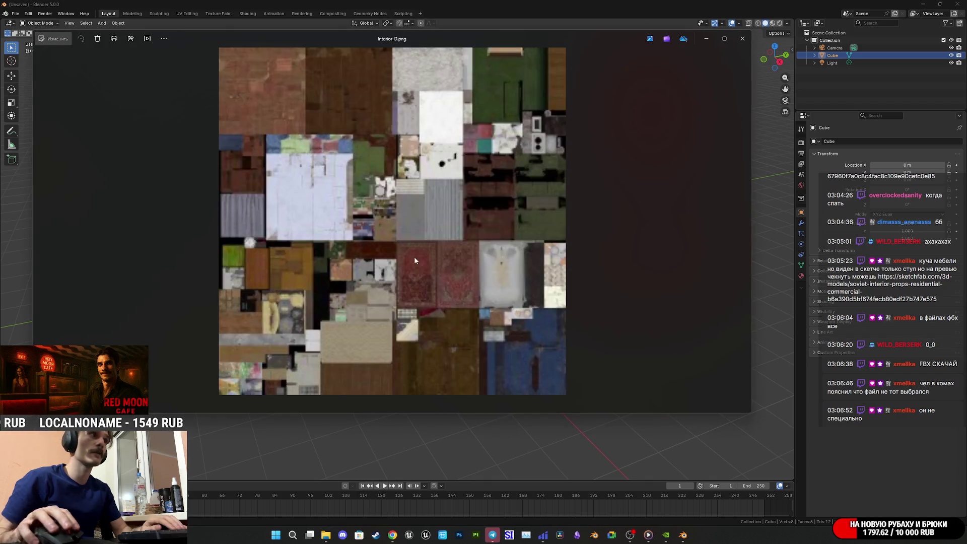
# Step: Zoom and pan across Interior_D.png's lower, carpet, tile and upper-left textures, then close the viewer
pyautogui.scroll(5, 528, 298)
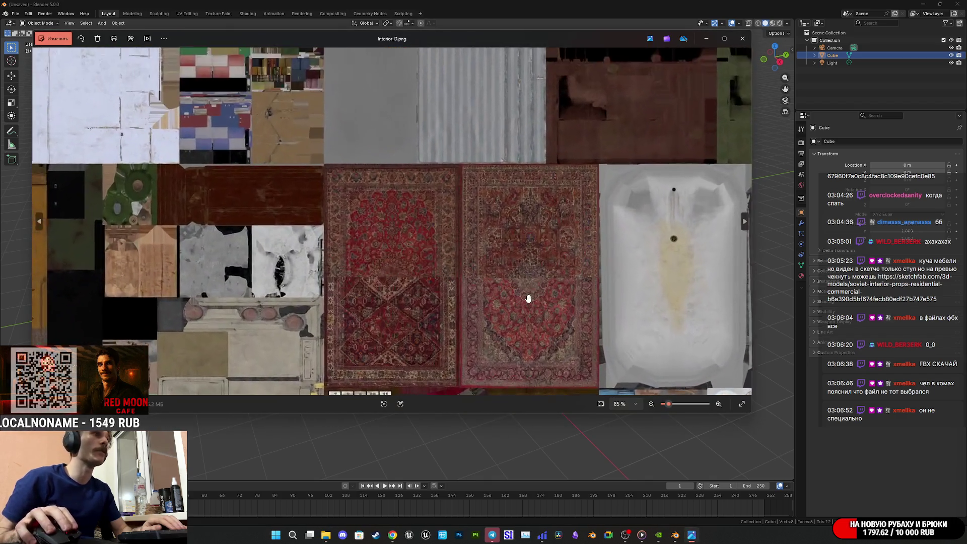
pyautogui.moveTo(528, 298); pyautogui.dragTo(367, 260)
pyautogui.moveTo(537, 239)
pyautogui.mouseDown()
pyautogui.moveTo(574, 198)
pyautogui.moveTo(600, 63)
pyautogui.mouseUp()
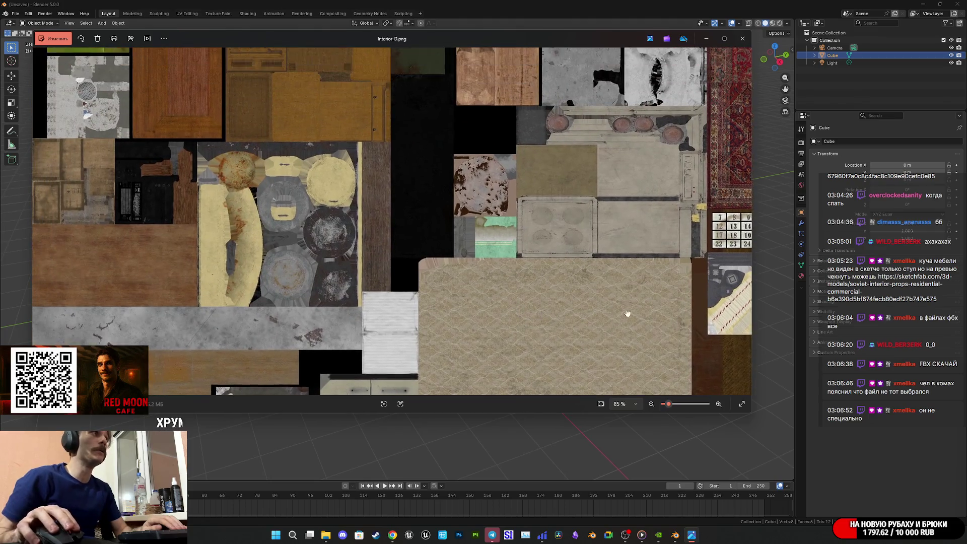
pyautogui.moveTo(628, 313)
pyautogui.mouseDown()
pyautogui.moveTo(596, 282)
pyautogui.moveTo(615, 252)
pyautogui.moveTo(604, 194)
pyautogui.moveTo(492, 323)
pyautogui.moveTo(497, 383)
pyautogui.moveTo(464, 304)
pyautogui.moveTo(589, 282)
pyautogui.moveTo(610, 401)
pyautogui.mouseUp()
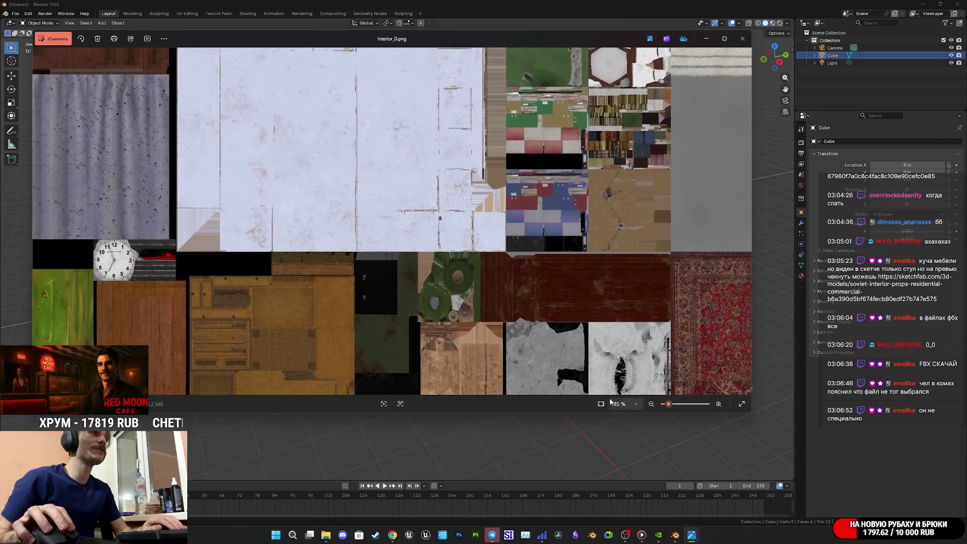
pyautogui.scroll(5, 561, 294)
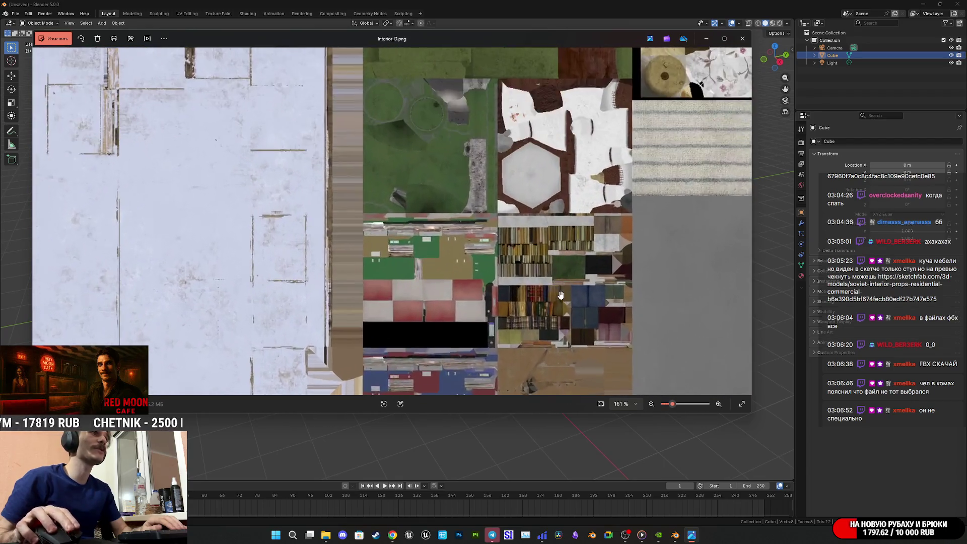
pyautogui.scroll(3, 560, 295)
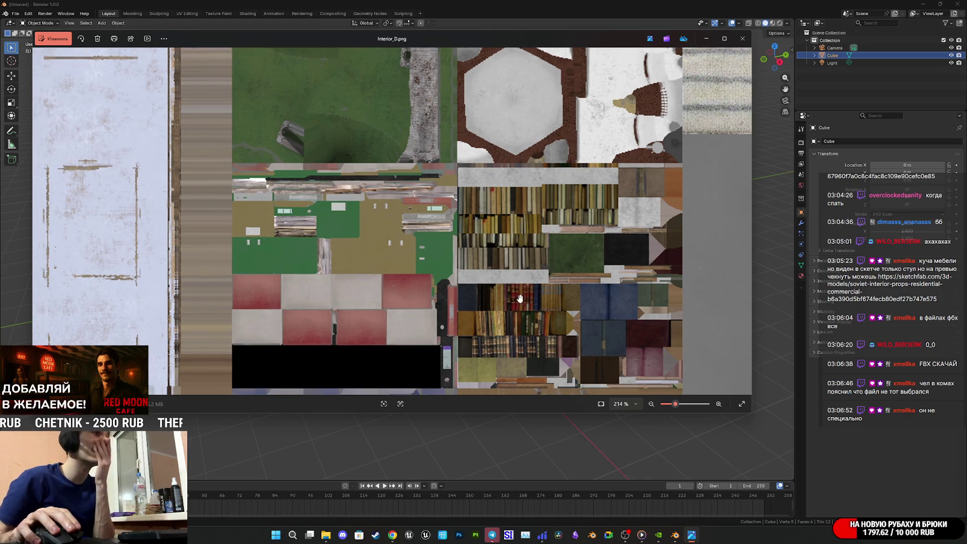
pyautogui.scroll(-6, 520, 297)
pyautogui.scroll(-4, 453, 267)
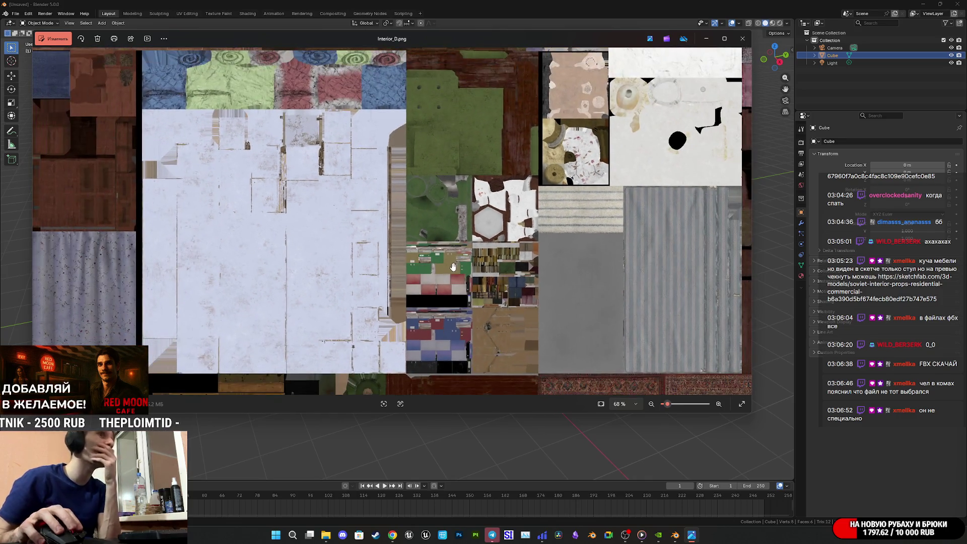
pyautogui.moveTo(453, 267)
pyautogui.mouseDown()
pyautogui.moveTo(488, 323)
pyautogui.moveTo(513, 320)
pyautogui.mouseUp()
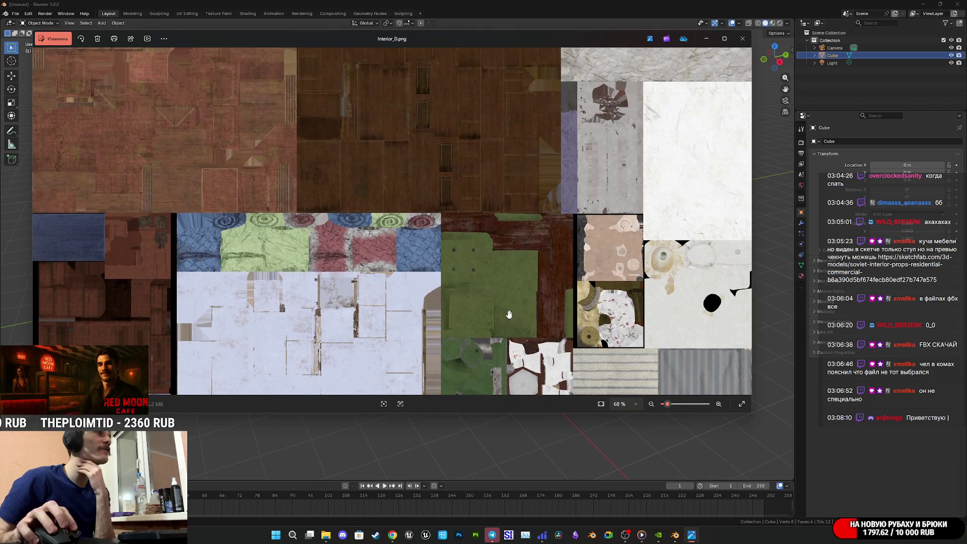
pyautogui.moveTo(410, 266); pyautogui.dragTo(387, 366)
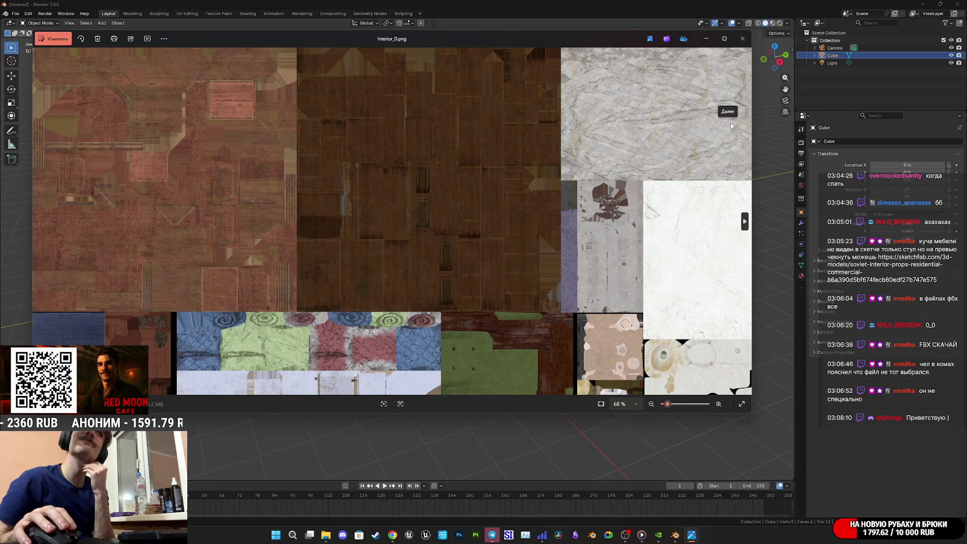
pyautogui.click(742, 38)
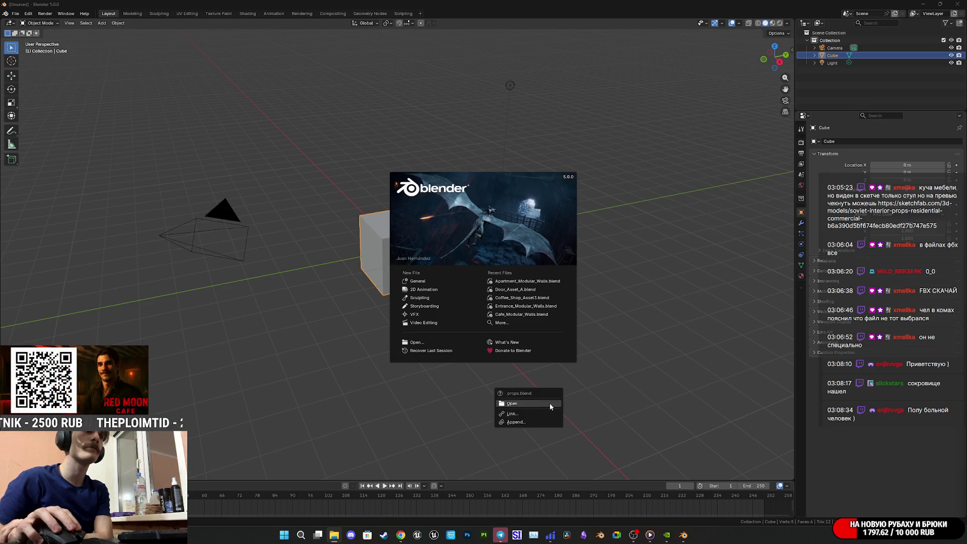
# Step: Open props.blend, orbit around the furniture collection, then quit Blender
pyautogui.click(551, 404)
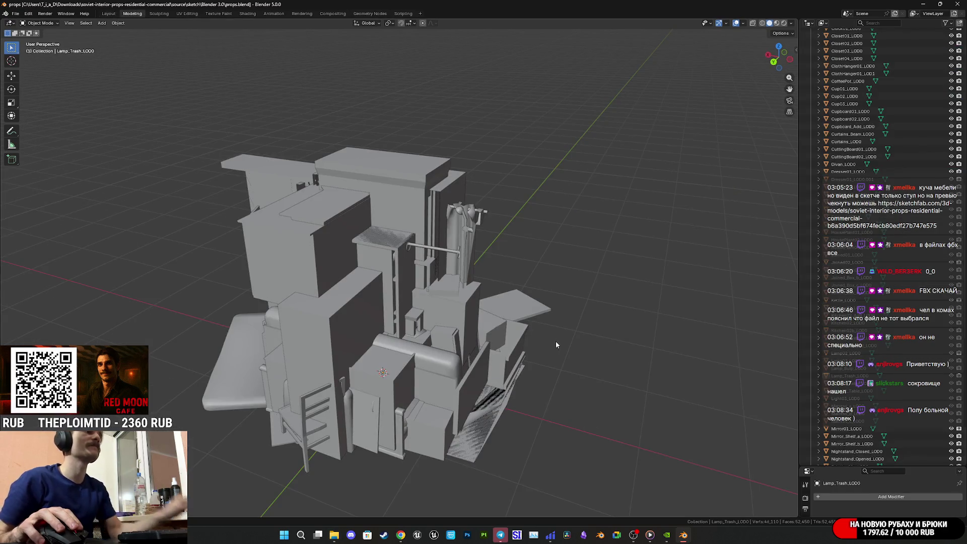
pyautogui.scroll(-2, 881, 100)
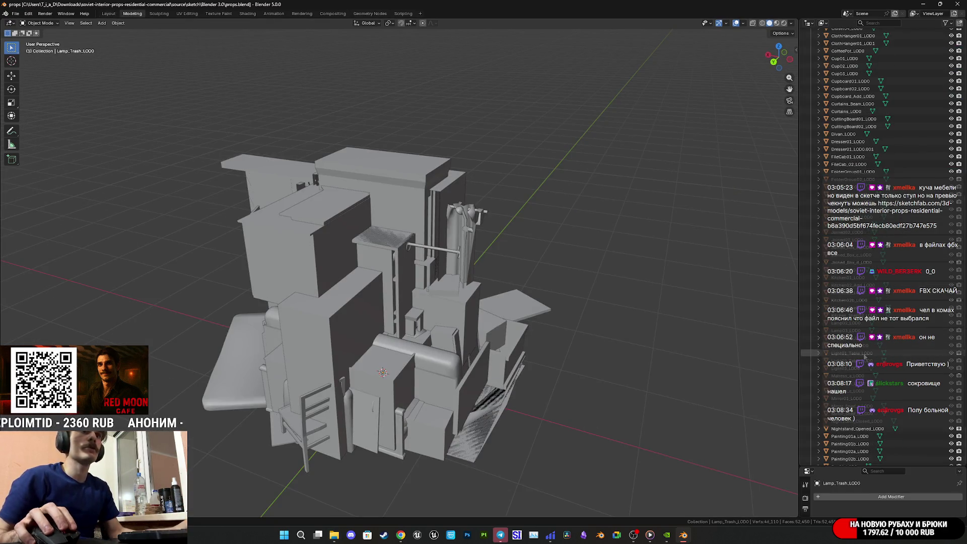
pyautogui.moveTo(566, 337)
pyautogui.mouseDown(button='middle')
pyautogui.moveTo(552, 344)
pyautogui.moveTo(579, 359)
pyautogui.mouseUp(button='middle')
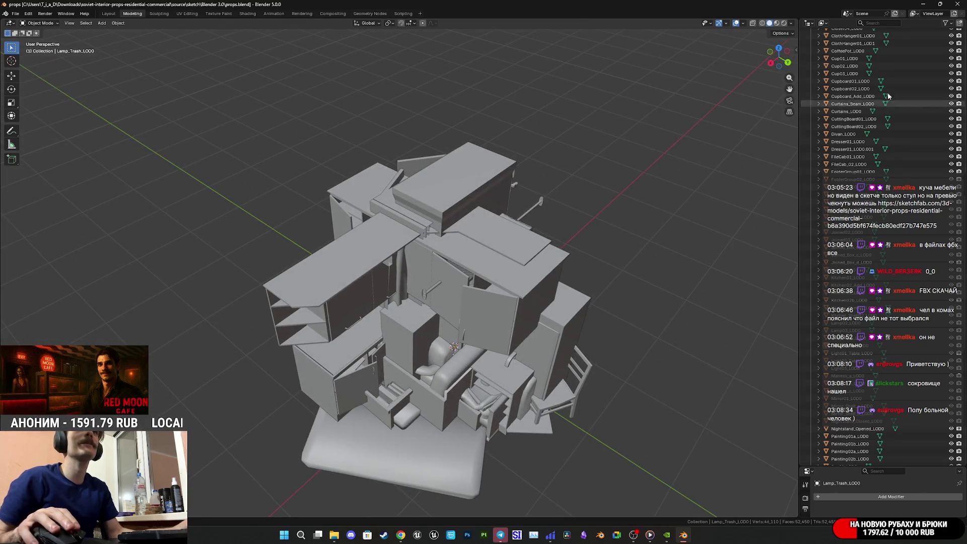
pyautogui.click(956, 4)
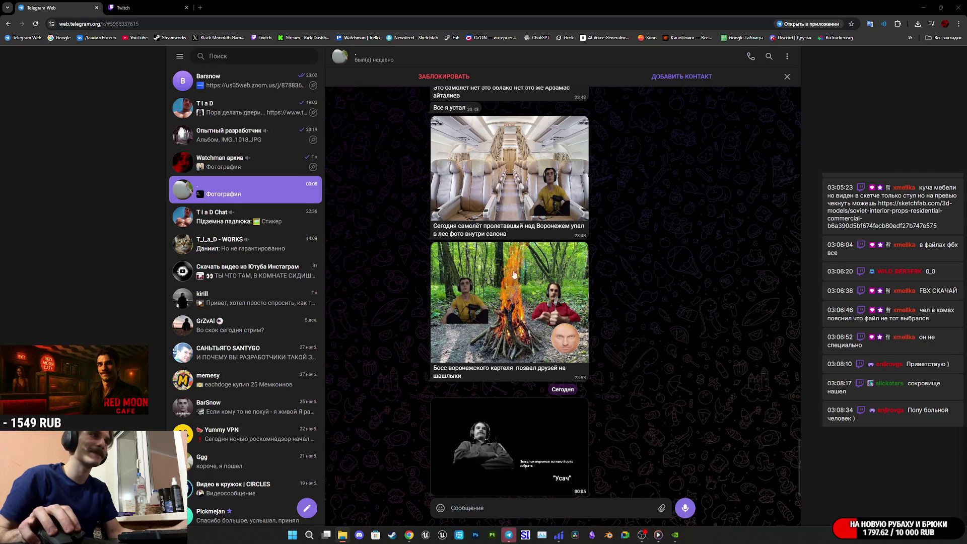
# Step: Show the Twitch stream manager tab in Chrome, then click a taskbar icon
pyautogui.click(189, 2)
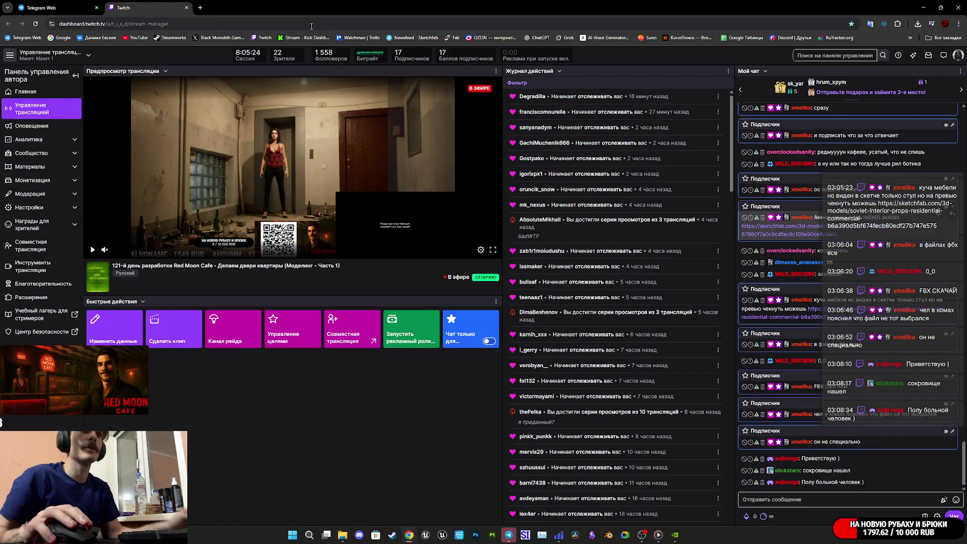
pyautogui.click(648, 536)
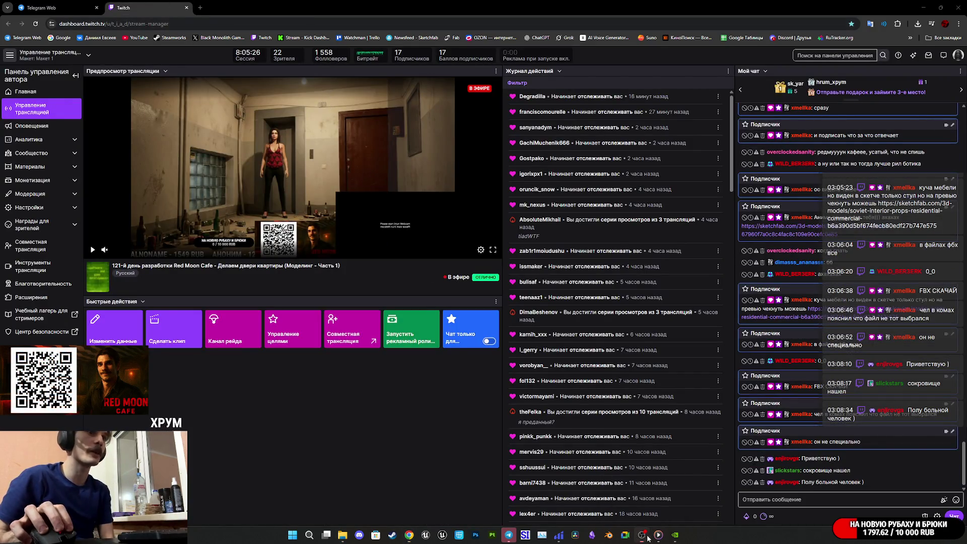
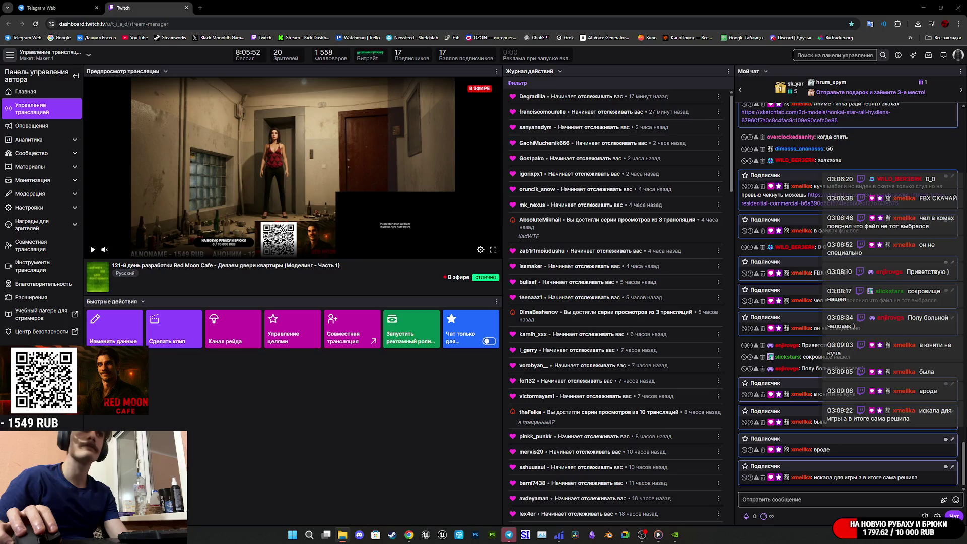
# Step: Launch Blender 5.0 from the taskbar and call up the recent-files list
pyautogui.click(609, 535)
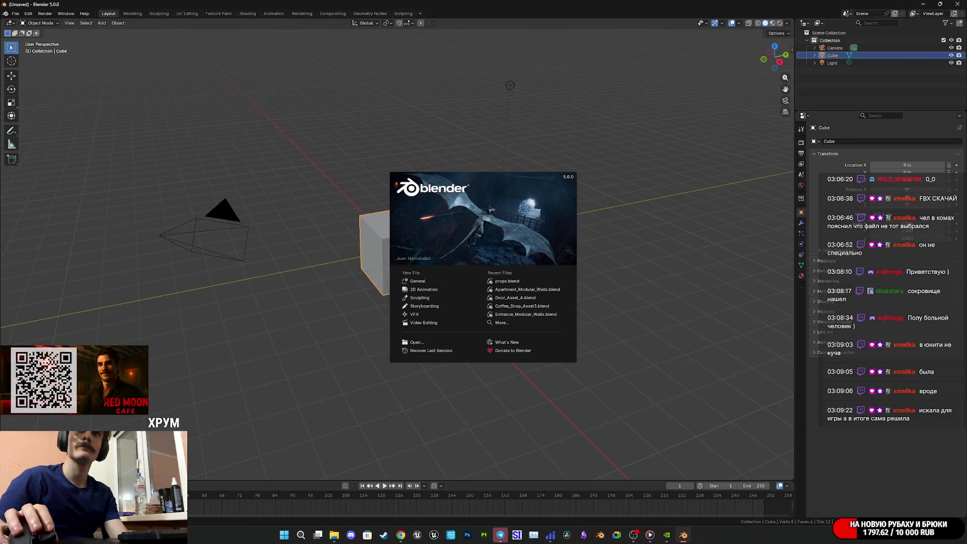
pyautogui.hotkey('shift', 'ctrl', 'o')
# Step: Open props.blend and orbit around the props cluster, selecting the Kitchen_Shelf02_LOD0 shelf
pyautogui.click(564, 402)
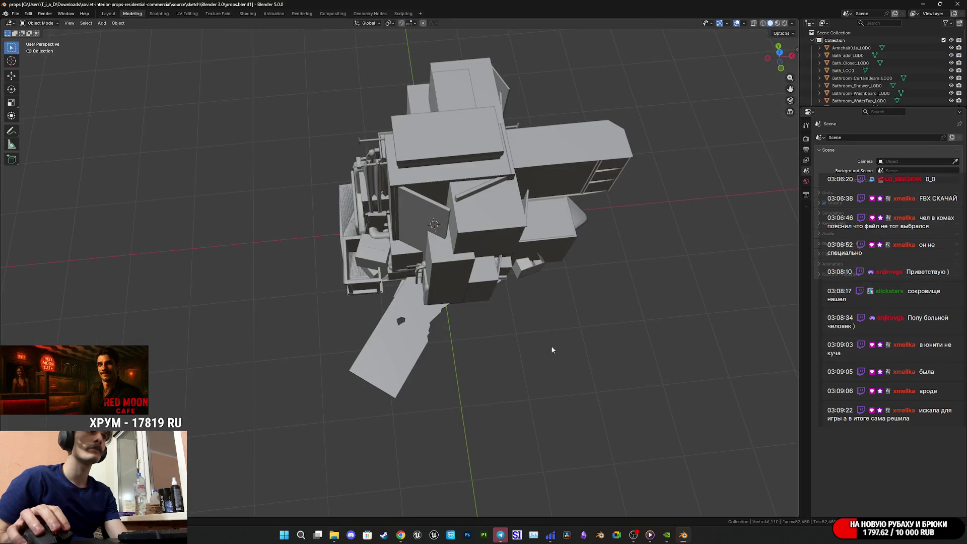
pyautogui.moveTo(520, 321)
pyautogui.mouseDown(button='middle')
pyautogui.moveTo(489, 292)
pyautogui.moveTo(509, 280)
pyautogui.mouseUp(button='middle')
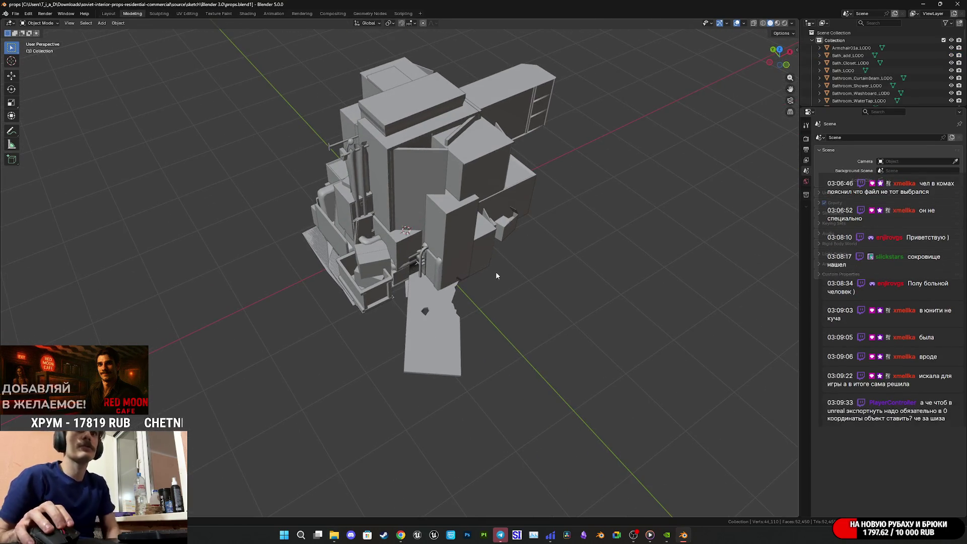
pyautogui.moveTo(473, 270)
pyautogui.mouseDown(button='middle')
pyautogui.moveTo(448, 292)
pyautogui.moveTo(466, 282)
pyautogui.moveTo(464, 267)
pyautogui.moveTo(452, 295)
pyautogui.moveTo(432, 273)
pyautogui.moveTo(544, 280)
pyautogui.moveTo(421, 290)
pyautogui.mouseUp(button='middle')
pyautogui.scroll(5, 443, 282)
pyautogui.scroll(-5, 438, 295)
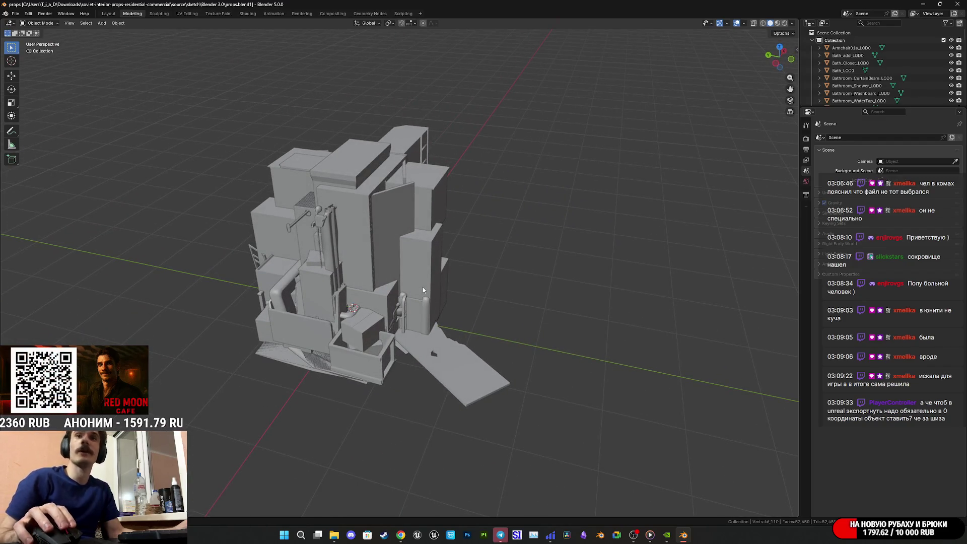
pyautogui.moveTo(426, 284)
pyautogui.mouseDown(button='middle')
pyautogui.moveTo(418, 277)
pyautogui.moveTo(566, 280)
pyautogui.moveTo(383, 237)
pyautogui.mouseUp(button='middle')
pyautogui.scroll(2, 383, 237)
pyautogui.click(361, 221)
pyautogui.scroll(-6, 860, 82)
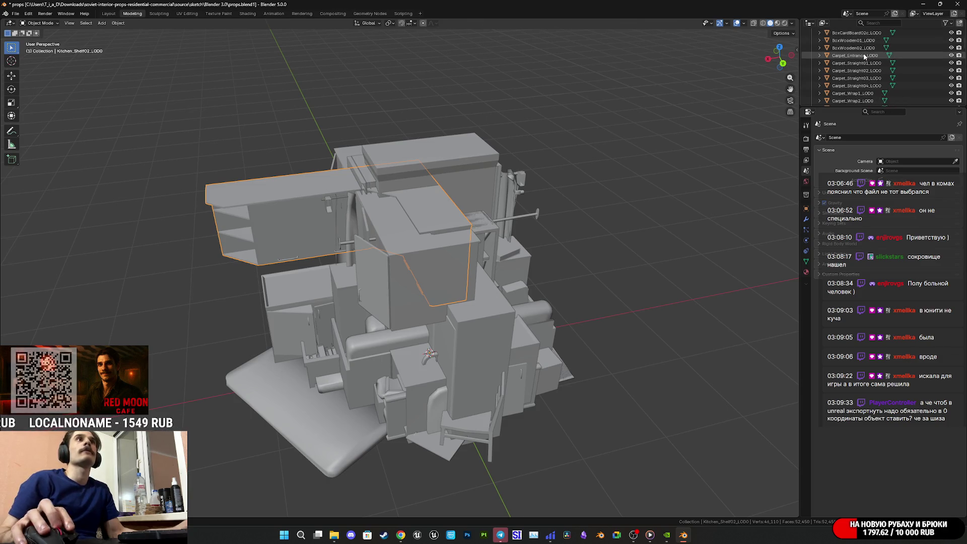
# Step: Switch the viewport to Material Preview and select the FileCab_02_LOD0 cabinet
pyautogui.press('z')
pyautogui.click(691, 147)
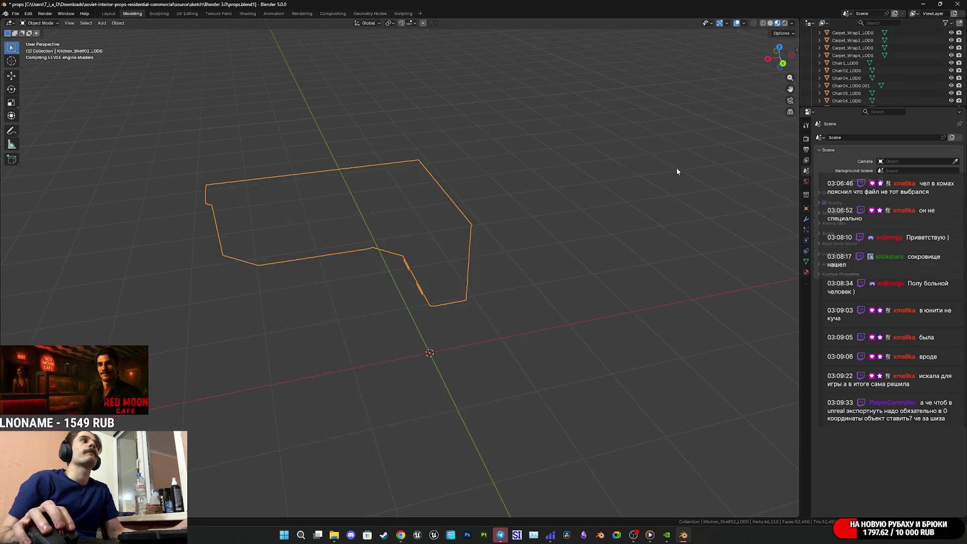
pyautogui.moveTo(537, 264); pyautogui.dragTo(567, 254, button='middle')
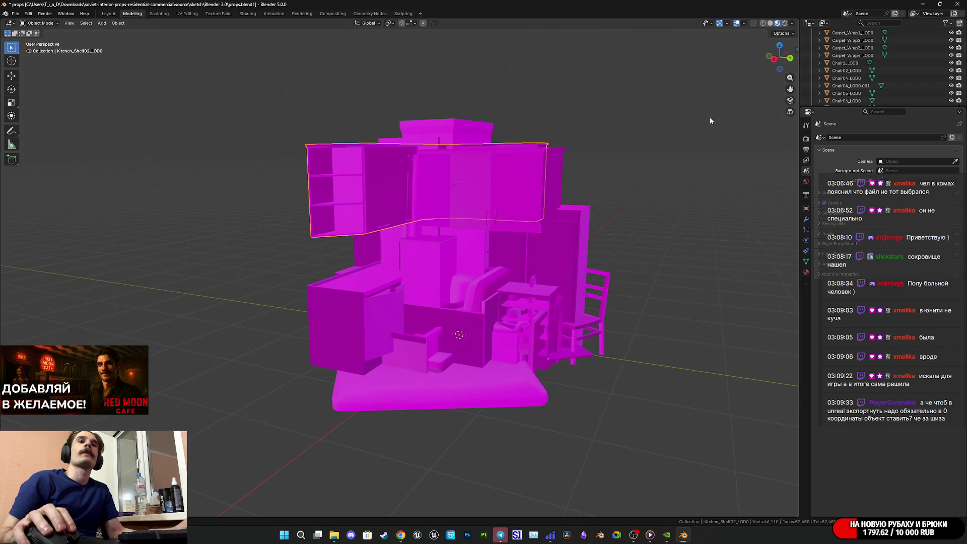
pyautogui.moveTo(475, 216); pyautogui.dragTo(464, 243, button='middle')
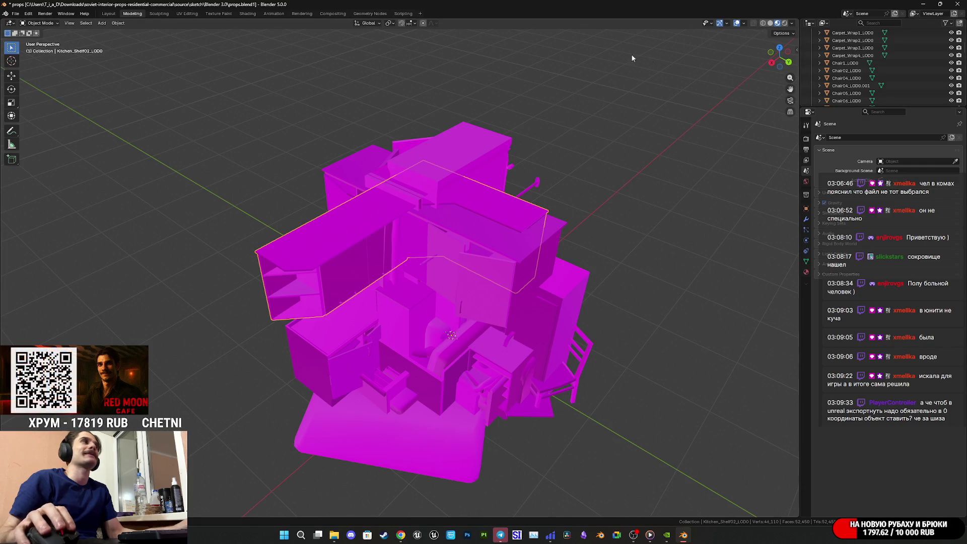
pyautogui.scroll(-3, 535, 228)
pyautogui.scroll(5, 522, 254)
pyautogui.scroll(-2, 510, 276)
pyautogui.click(421, 294)
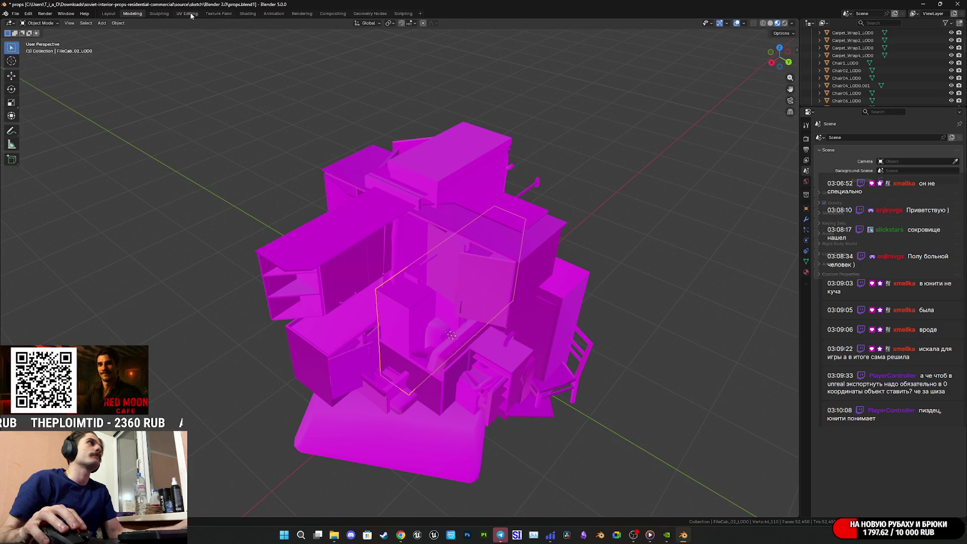
# Step: In the Shading workspace, delete the cabinet material's old TGA texture nodes and add Interior_D.png
pyautogui.click(248, 14)
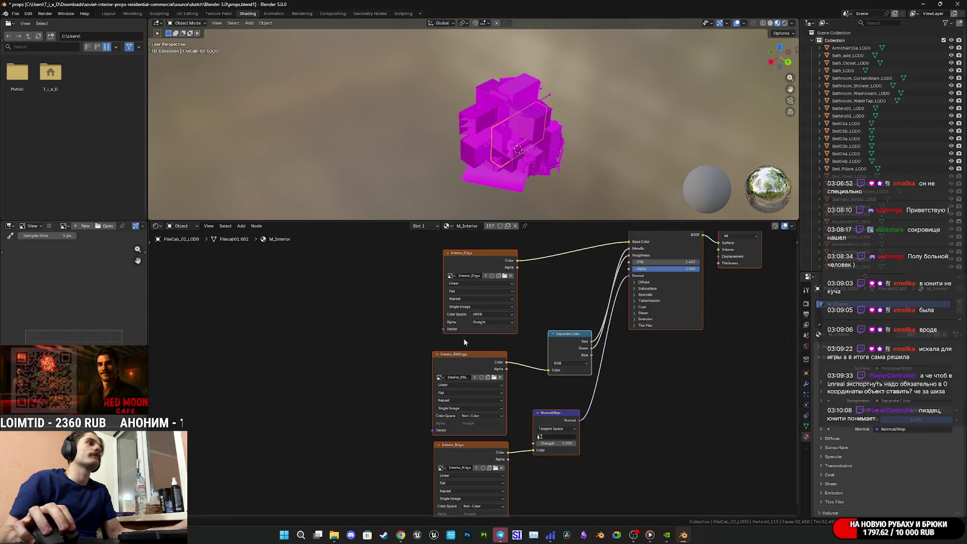
pyautogui.click(476, 261)
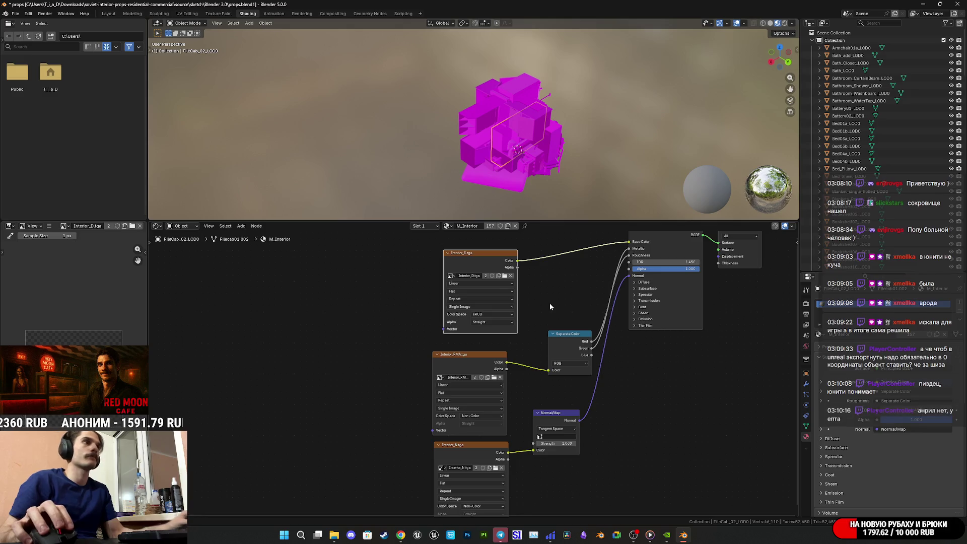
pyautogui.scroll(-3, 549, 303)
pyautogui.moveTo(470, 429); pyautogui.dragTo(467, 432)
pyautogui.moveTo(391, 492); pyautogui.dragTo(534, 358)
pyautogui.press('x')
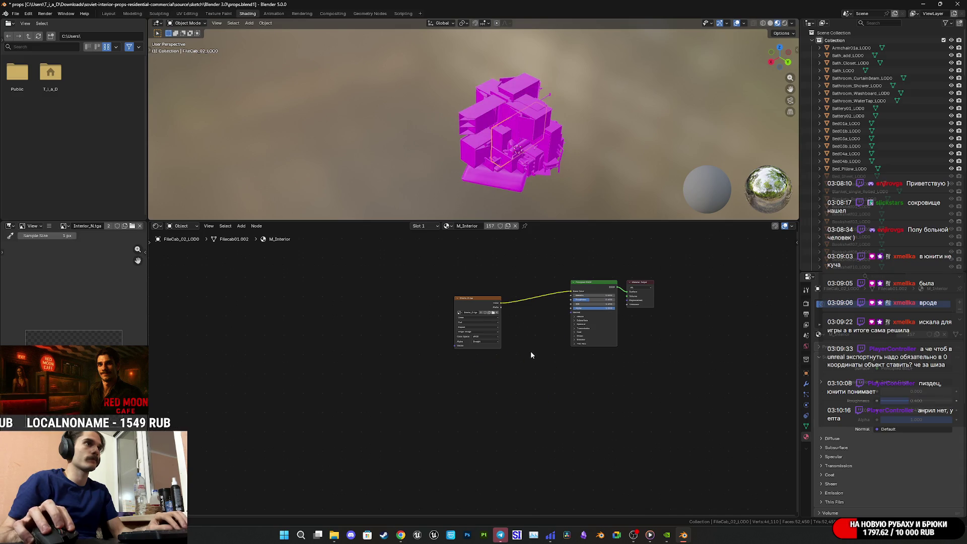
pyautogui.moveTo(479, 311); pyautogui.dragTo(504, 309)
pyautogui.press('x')
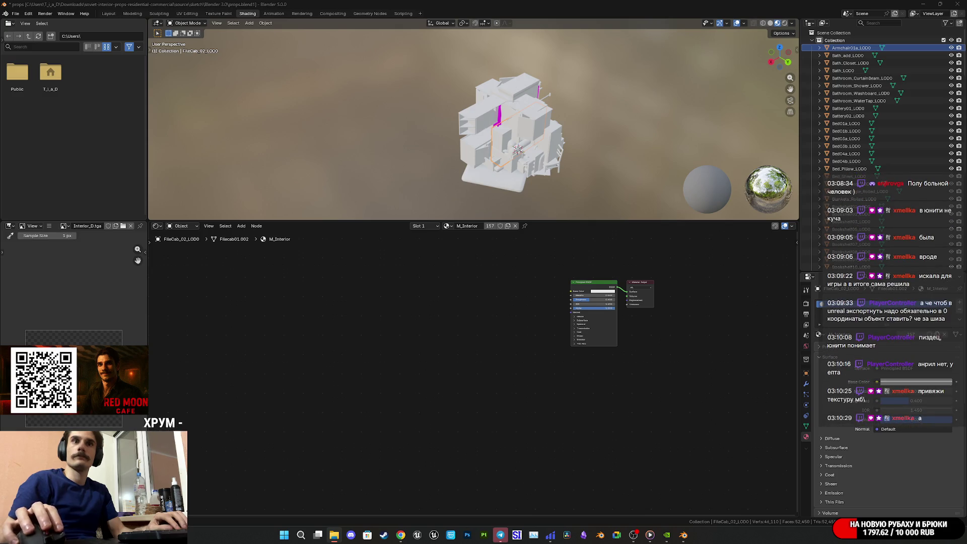
pyautogui.moveTo(477, 361)
pyautogui.mouseDown()
pyautogui.moveTo(503, 359)
pyautogui.moveTo(617, 252)
pyautogui.mouseUp()
pyautogui.scroll(2, 515, 368)
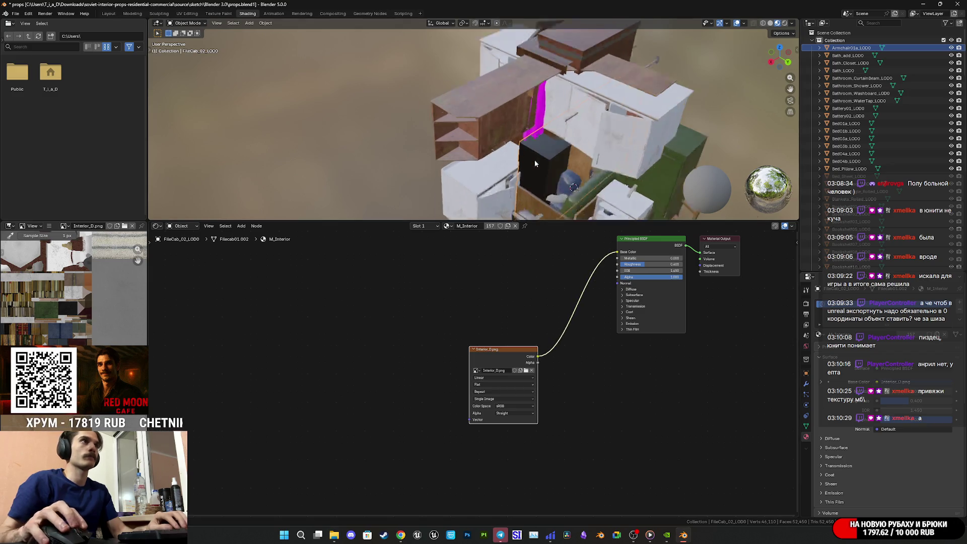
# Step: Replace the Curtains_LOD0 material's texture nodes with Interior_D.png linked to Base Color, then return to Layout
pyautogui.moveTo(549, 154); pyautogui.dragTo(507, 146, button='middle')
pyautogui.scroll(3, 507, 146)
pyautogui.click(479, 128)
pyautogui.scroll(2, 478, 128)
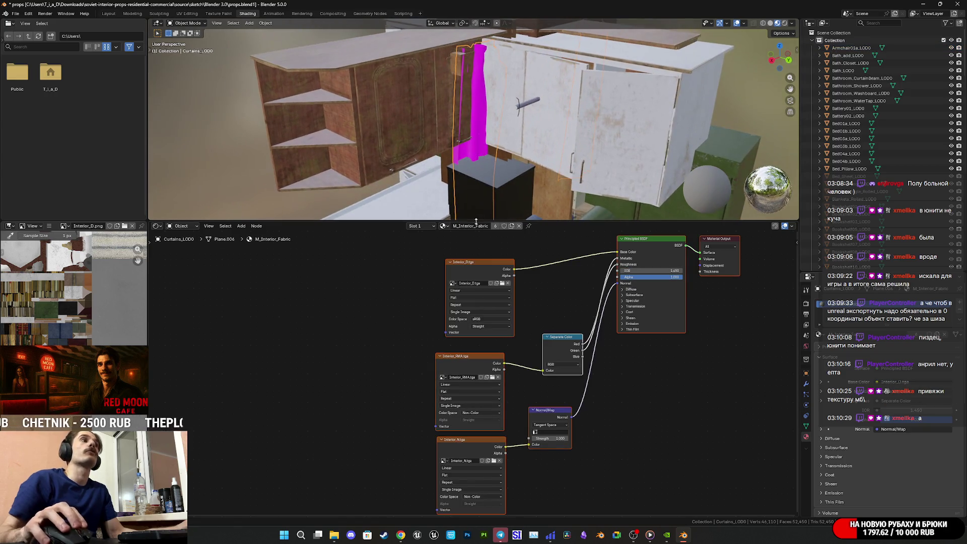
pyautogui.scroll(-1, 425, 361)
pyautogui.moveTo(416, 367); pyautogui.dragTo(561, 465)
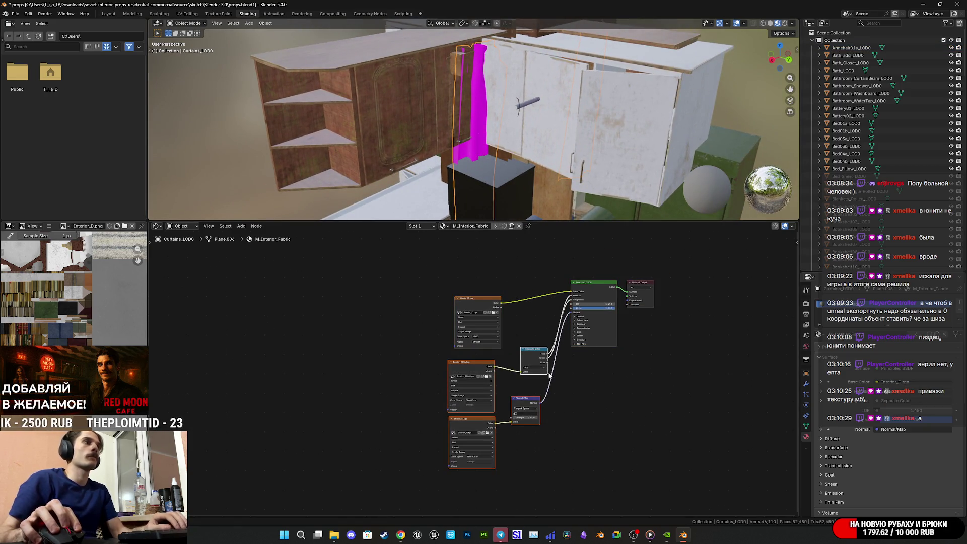
pyautogui.press('x')
pyautogui.click(474, 305)
pyautogui.press('x')
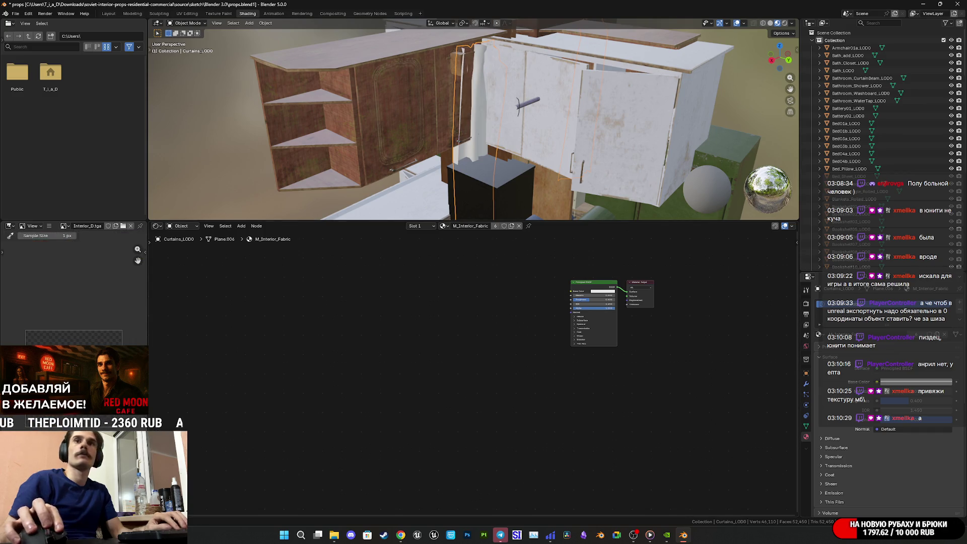
pyautogui.moveTo(543, 312); pyautogui.dragTo(509, 310)
pyautogui.scroll(2, 567, 278)
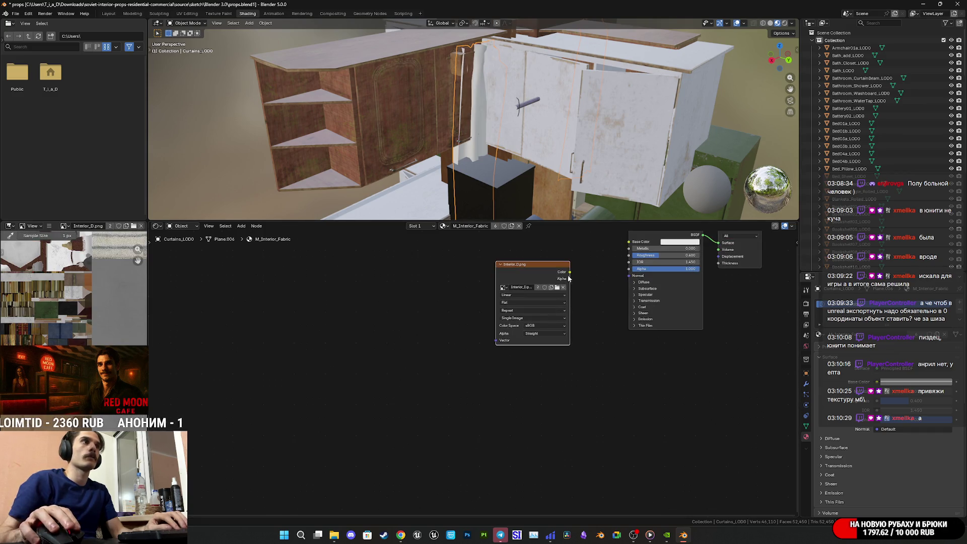
pyautogui.moveTo(575, 272); pyautogui.dragTo(629, 242)
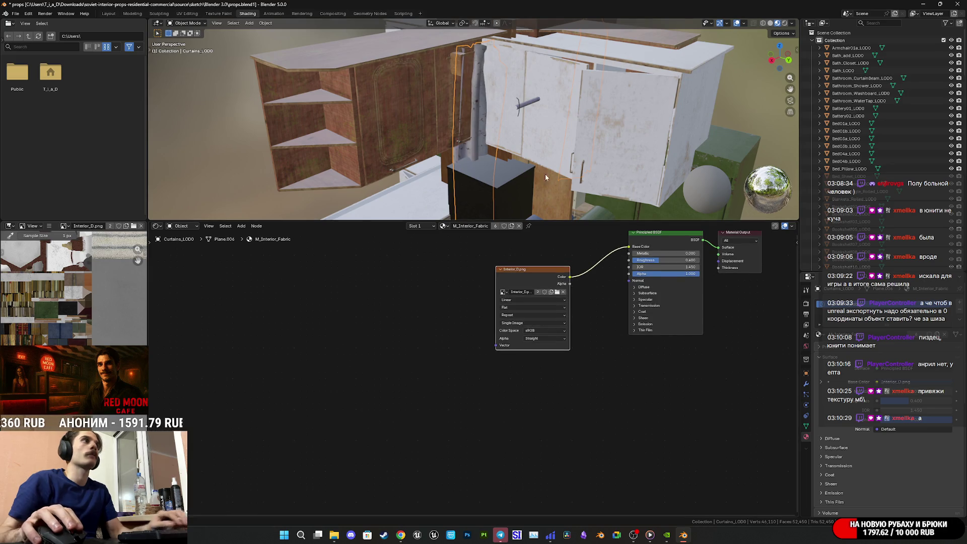
pyautogui.click(108, 14)
# Step: Switch the viewport back to Material Preview and orbit to a lower view of the props
pyautogui.press('z')
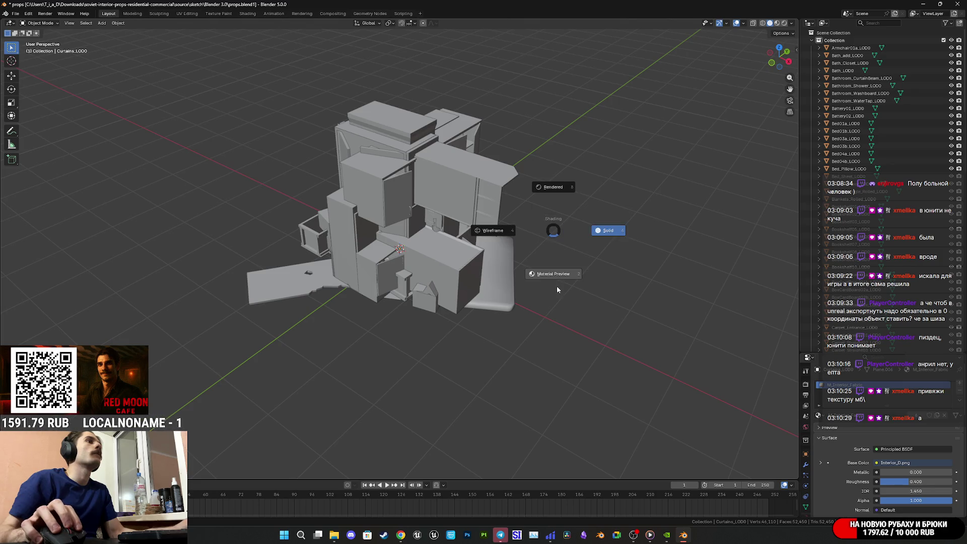
pyautogui.click(557, 286)
pyautogui.moveTo(556, 261)
pyautogui.mouseDown(button='middle')
pyautogui.moveTo(550, 319)
pyautogui.moveTo(597, 306)
pyautogui.moveTo(561, 320)
pyautogui.mouseUp(button='middle')
pyautogui.scroll(4, 549, 314)
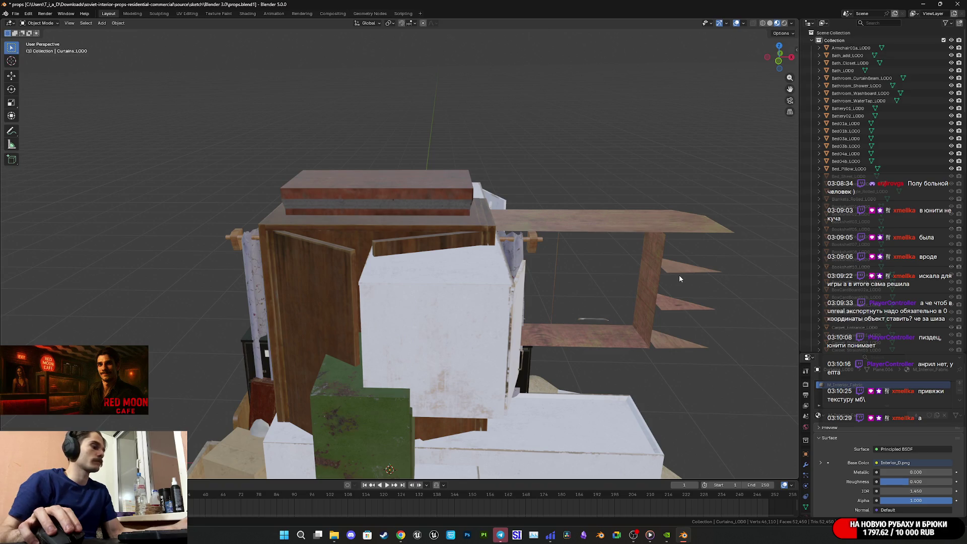
# Step: Hide every prop, then show only the Armchair01a_LOD0 armchair
pyautogui.press('a')
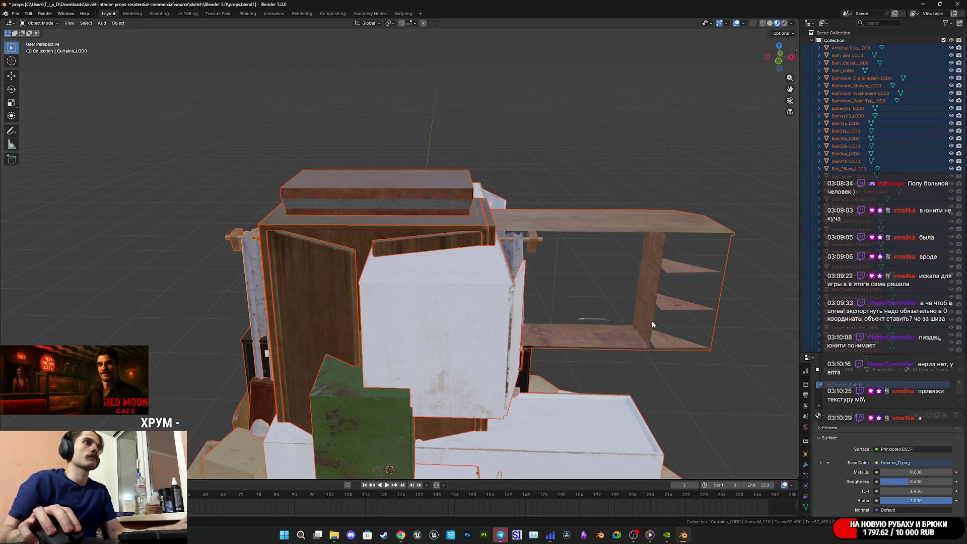
pyautogui.press('h')
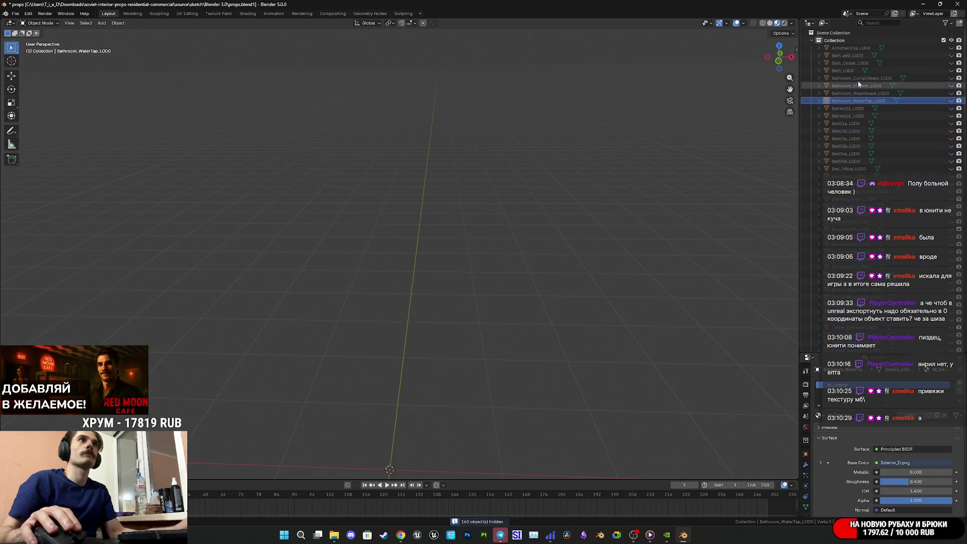
pyautogui.click(843, 48)
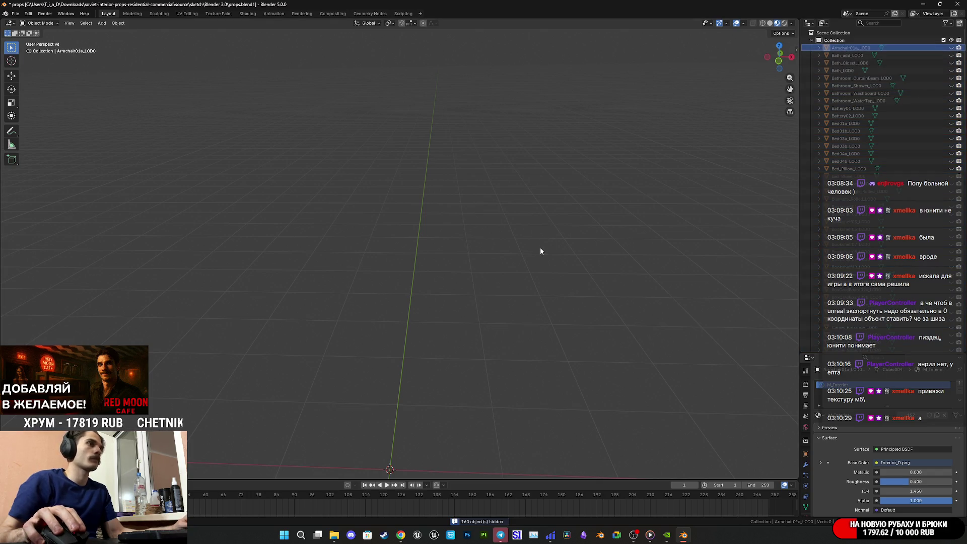
pyautogui.hotkey('alt', 'h')
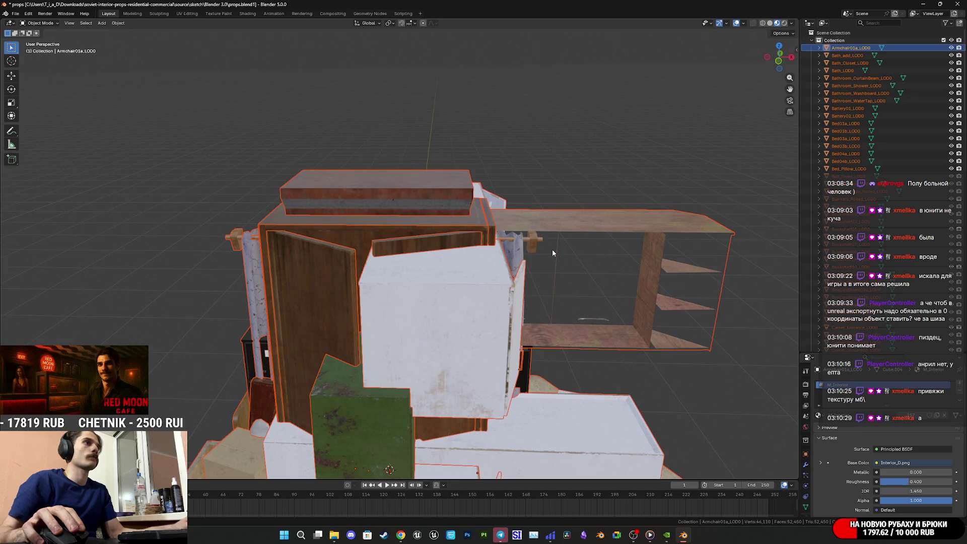
pyautogui.press('h')
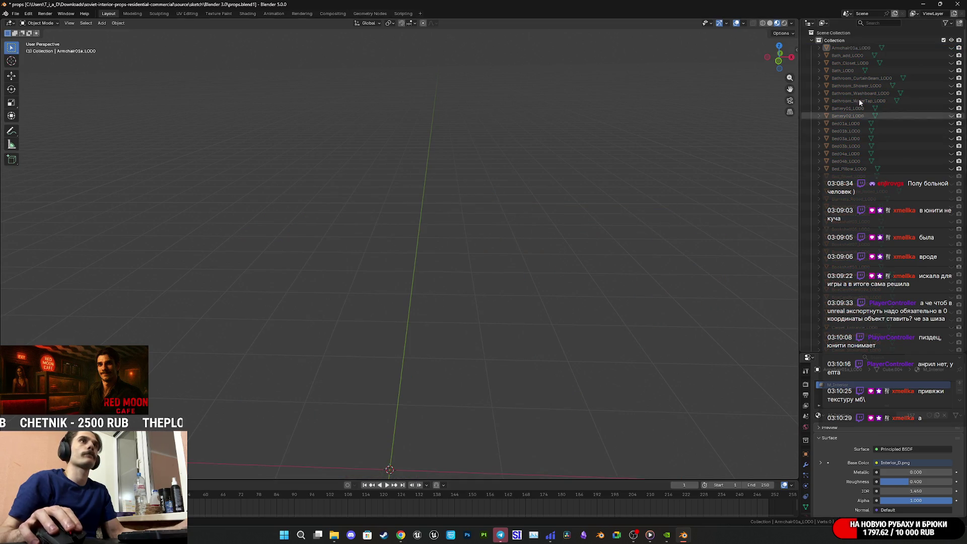
pyautogui.click(951, 48)
# Step: Swap the armchair for the Bath_Closet_LOD0 wardrobe and orbit in on its door edge
pyautogui.moveTo(504, 366)
pyautogui.mouseDown(button='middle')
pyautogui.moveTo(395, 383)
pyautogui.moveTo(434, 237)
pyautogui.moveTo(461, 341)
pyautogui.moveTo(471, 324)
pyautogui.moveTo(372, 322)
pyautogui.mouseUp(button='middle')
pyautogui.scroll(5, 395, 382)
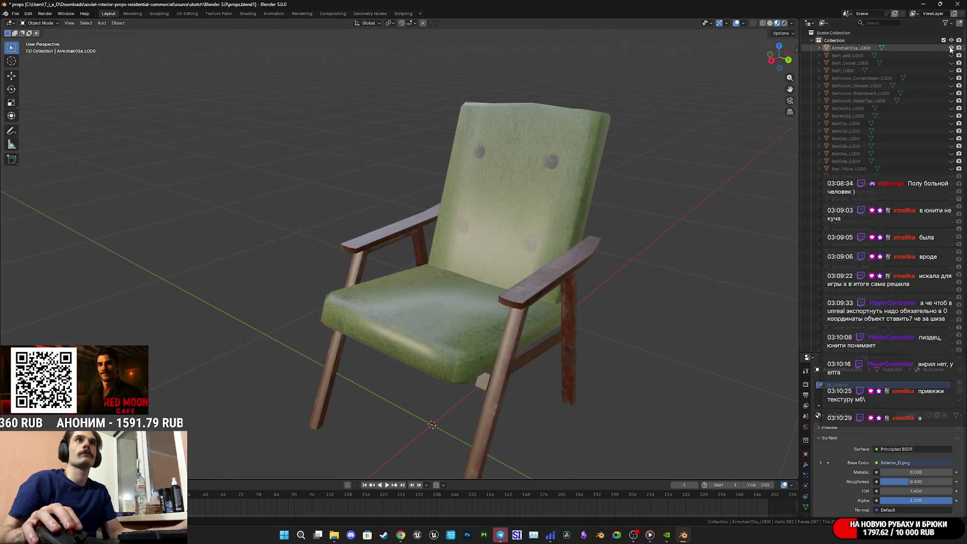
pyautogui.click(951, 48)
pyautogui.click(952, 62)
pyautogui.moveTo(740, 164)
pyautogui.mouseDown(button='middle')
pyautogui.moveTo(594, 216)
pyautogui.moveTo(488, 209)
pyautogui.moveTo(545, 221)
pyautogui.moveTo(529, 255)
pyautogui.moveTo(603, 244)
pyautogui.moveTo(695, 206)
pyautogui.moveTo(623, 204)
pyautogui.moveTo(593, 219)
pyautogui.moveTo(629, 207)
pyautogui.moveTo(603, 234)
pyautogui.moveTo(569, 234)
pyautogui.mouseUp(button='middle')
pyautogui.scroll(6, 557, 240)
pyautogui.scroll(2, 548, 250)
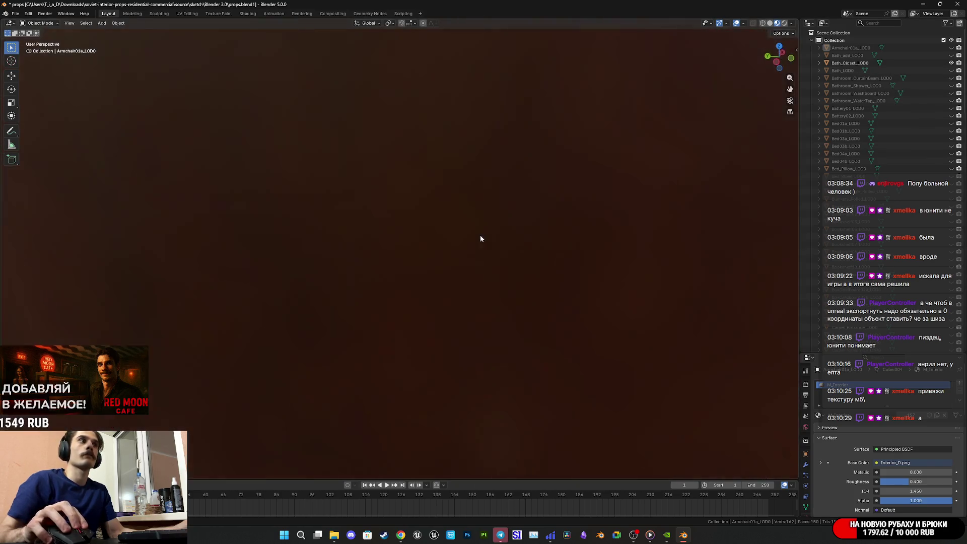
pyautogui.scroll(-2, 481, 242)
pyautogui.moveTo(481, 251)
pyautogui.mouseDown(button='middle')
pyautogui.moveTo(582, 301)
pyautogui.moveTo(544, 291)
pyautogui.mouseUp(button='middle')
pyautogui.scroll(-6, 582, 301)
# Step: Inspect the wardrobe's mesh in Edit Mode from side and front, then return to Object Mode
pyautogui.click(492, 276)
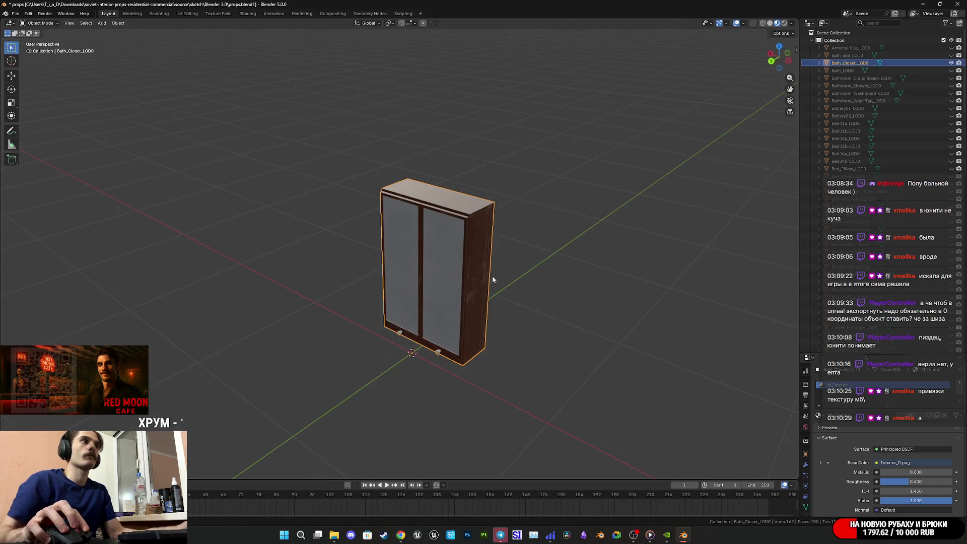
pyautogui.press('Tab')
pyautogui.moveTo(491, 276); pyautogui.dragTo(599, 269, button='middle')
pyautogui.scroll(3, 514, 282)
pyautogui.scroll(-4, 513, 282)
pyautogui.moveTo(514, 282); pyautogui.dragTo(435, 300, button='middle')
pyautogui.press('Tab')
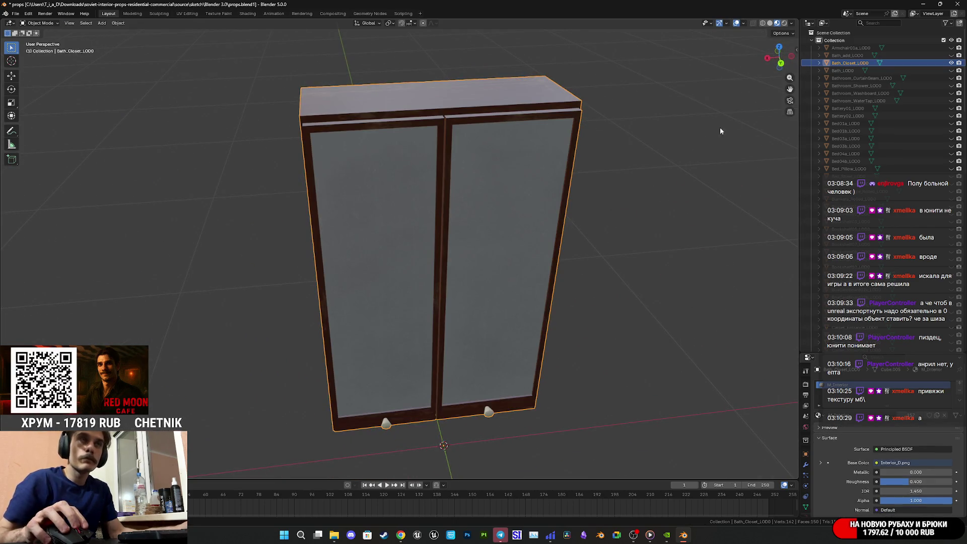
# Step: Swap the wardrobe for the Bath_add fabric object, orbit around it, then hide everything again
pyautogui.click(951, 63)
pyautogui.click(950, 56)
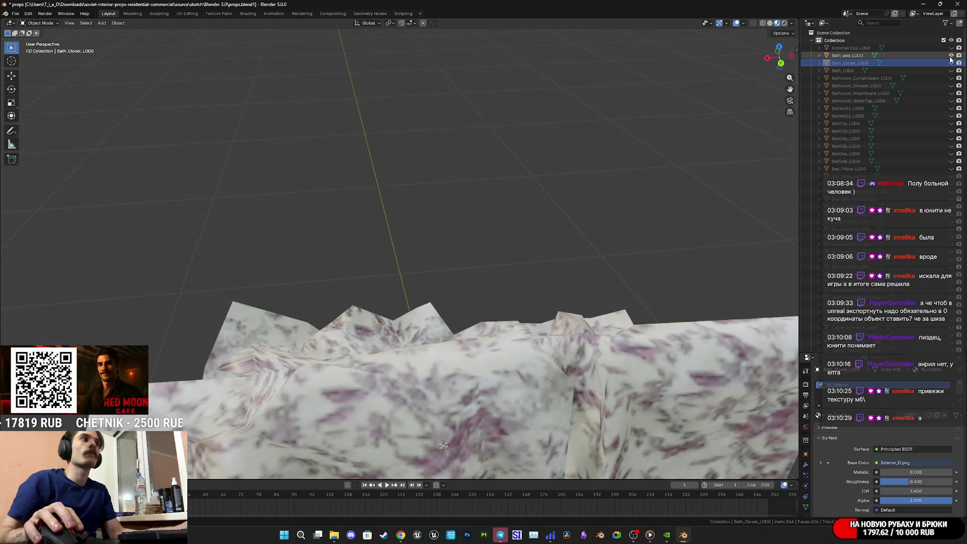
pyautogui.scroll(-5, 642, 307)
pyautogui.scroll(4, 511, 332)
pyautogui.moveTo(469, 318)
pyautogui.mouseDown(button='middle')
pyautogui.moveTo(533, 295)
pyautogui.moveTo(546, 309)
pyautogui.moveTo(620, 315)
pyautogui.mouseUp(button='middle')
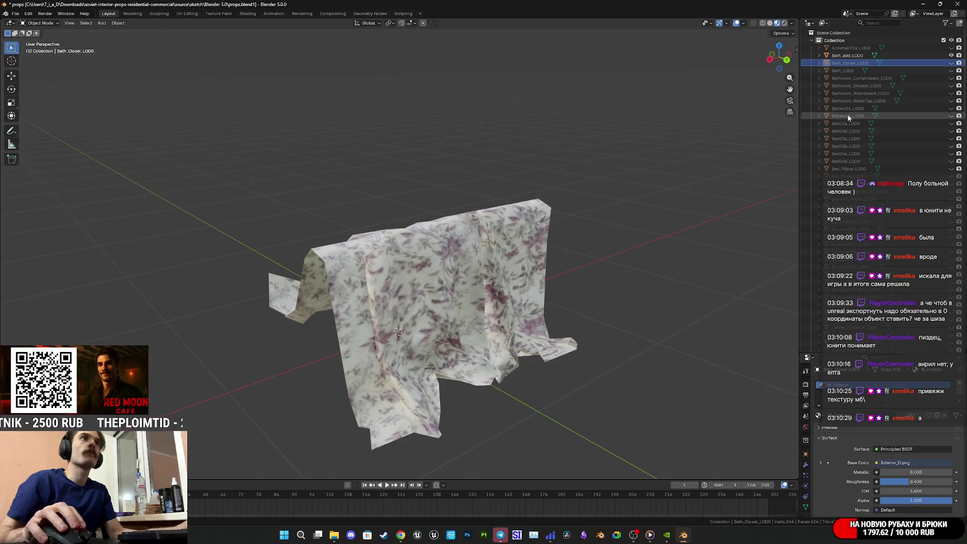
pyautogui.click(950, 56)
pyautogui.click(950, 63)
pyautogui.click(950, 63)
# Step: Show the bathtub alone and view it from above and from a low side angle
pyautogui.click(951, 71)
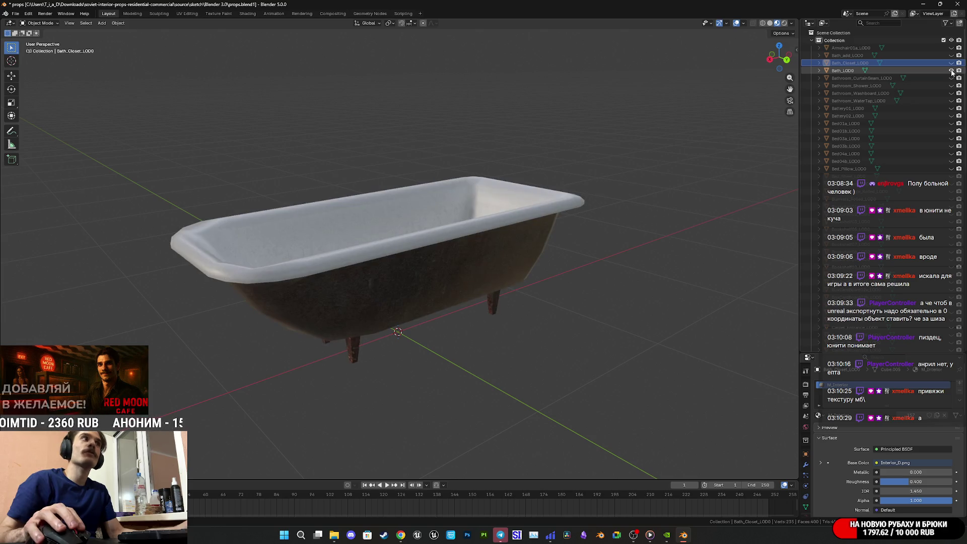
pyautogui.moveTo(539, 251)
pyautogui.mouseDown(button='middle')
pyautogui.moveTo(510, 292)
pyautogui.moveTo(570, 294)
pyautogui.mouseUp(button='middle')
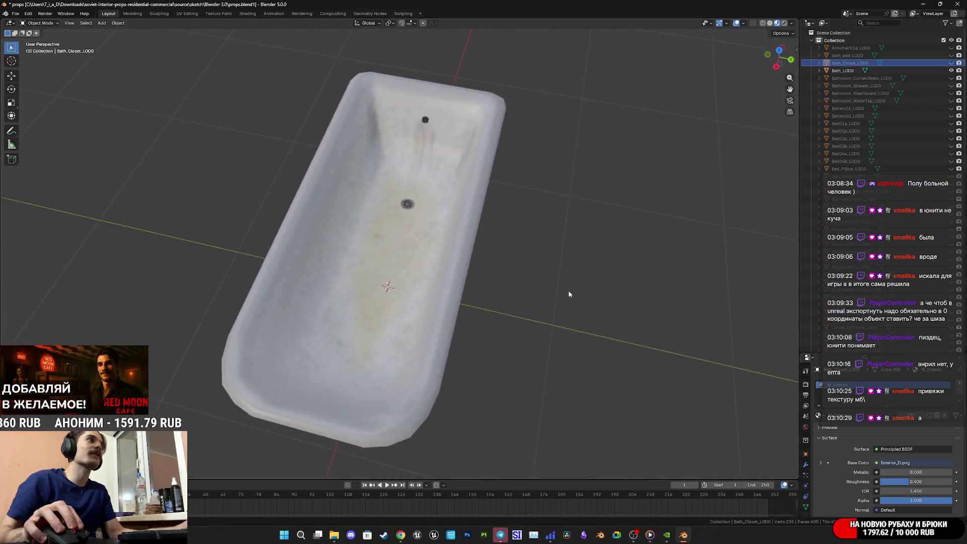
pyautogui.scroll(5, 450, 268)
pyautogui.scroll(3, 450, 269)
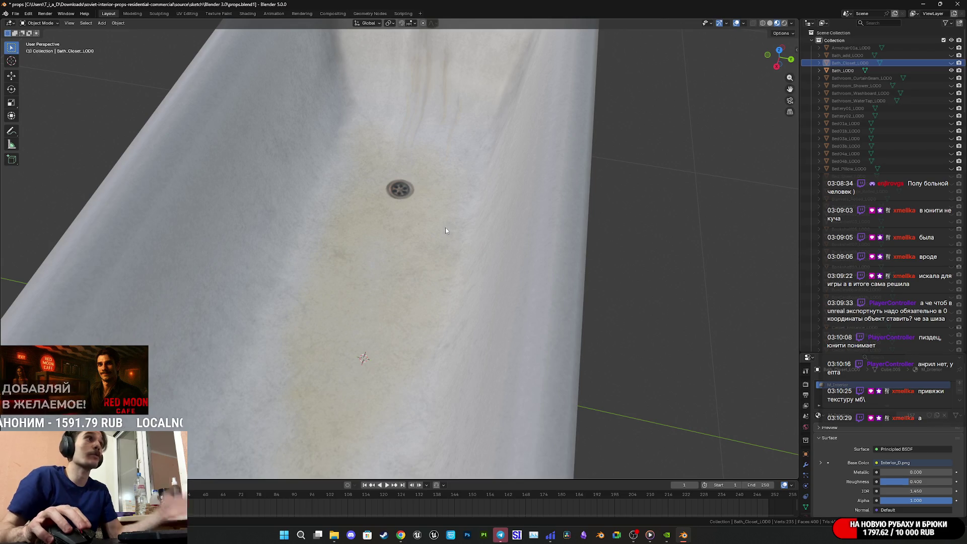
pyautogui.scroll(-6, 443, 222)
pyautogui.moveTo(403, 202)
pyautogui.mouseDown(button='middle')
pyautogui.moveTo(358, 179)
pyautogui.moveTo(386, 160)
pyautogui.moveTo(433, 180)
pyautogui.moveTo(409, 242)
pyautogui.mouseUp(button='middle')
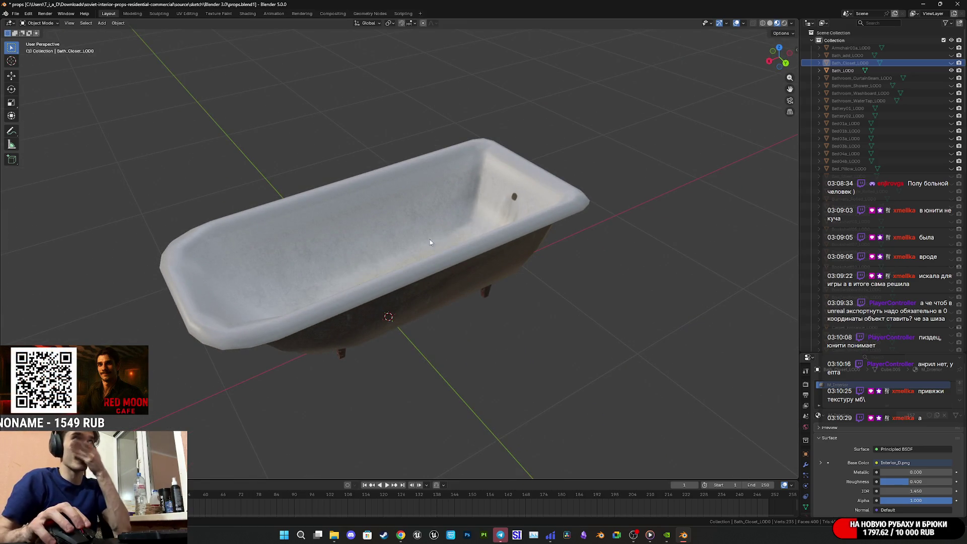
pyautogui.scroll(2, 424, 244)
pyautogui.click(950, 71)
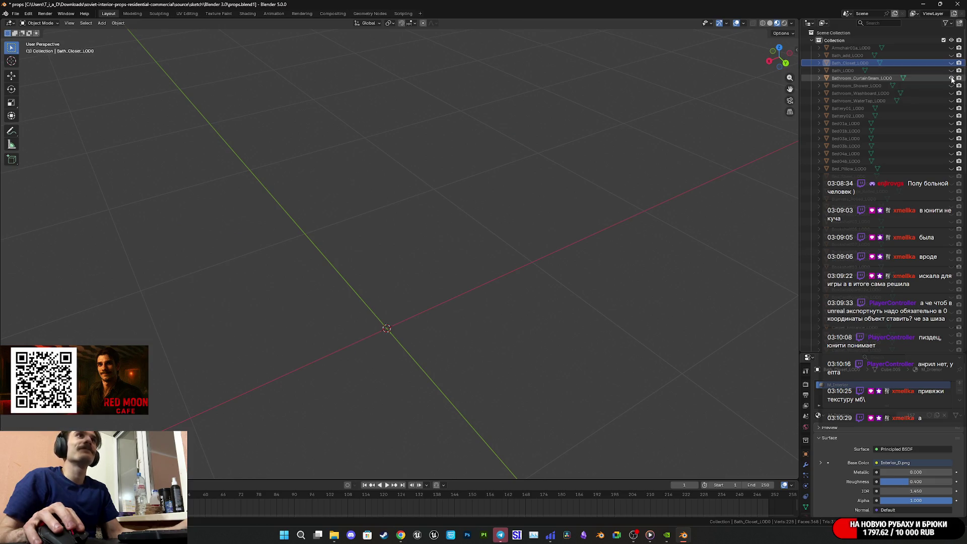
# Step: Check the curtain beam and then the shower, each shown on its own
pyautogui.click(950, 78)
pyautogui.scroll(-2, 514, 276)
pyautogui.keyDown('shift'); pyautogui.moveTo(482, 235); pyautogui.dragTo(469, 285, button='middle'); pyautogui.keyUp('shift')
pyautogui.scroll(5, 470, 282)
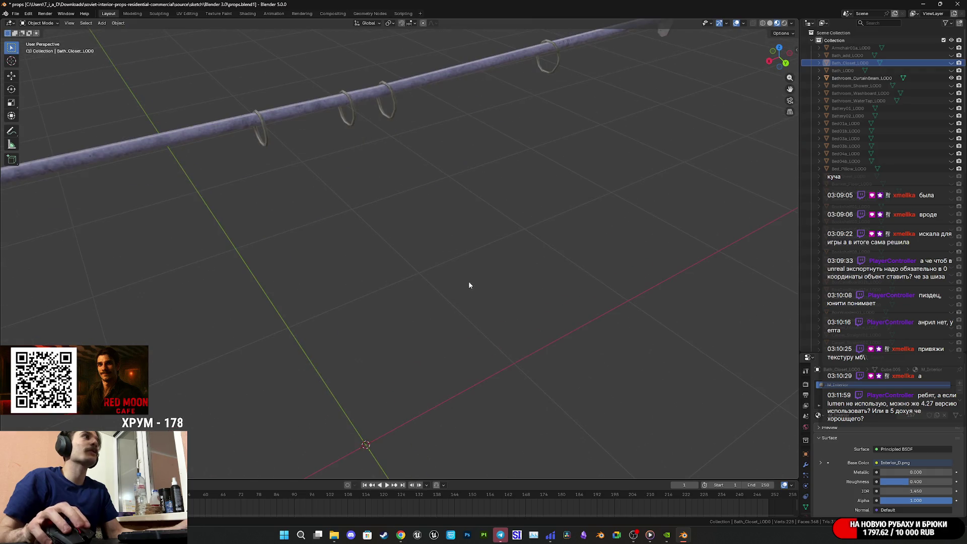
pyautogui.click(950, 78)
pyautogui.click(951, 85)
pyautogui.moveTo(584, 302)
pyautogui.mouseDown(button='middle')
pyautogui.moveTo(591, 276)
pyautogui.moveTo(590, 307)
pyautogui.moveTo(619, 273)
pyautogui.moveTo(552, 282)
pyautogui.moveTo(509, 262)
pyautogui.mouseUp(button='middle')
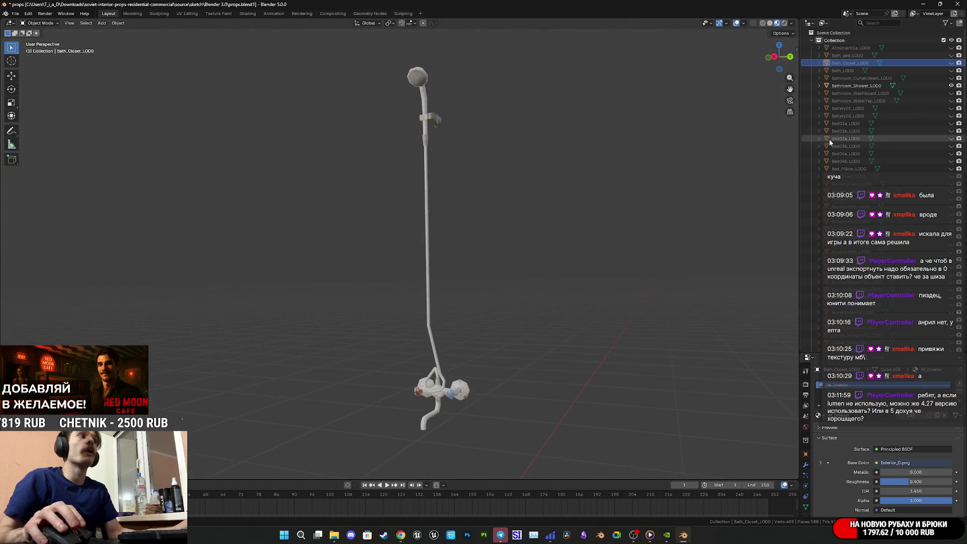
pyautogui.click(951, 86)
# Step: Show and frame the washboard, then briefly toggle the water tap
pyautogui.click(950, 93)
pyautogui.moveTo(575, 366)
pyautogui.mouseDown(button='middle')
pyautogui.moveTo(518, 475)
pyautogui.moveTo(619, 276)
pyautogui.moveTo(488, 317)
pyautogui.moveTo(466, 294)
pyautogui.moveTo(427, 341)
pyautogui.moveTo(512, 292)
pyautogui.mouseUp(button='middle')
pyautogui.press('KP_Decimal')
pyautogui.scroll(-5, 512, 292)
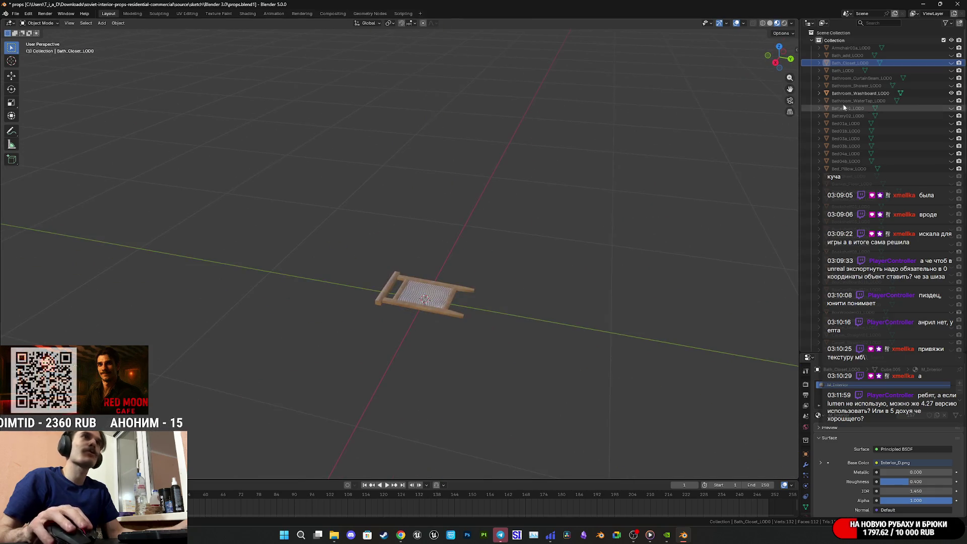
pyautogui.click(950, 94)
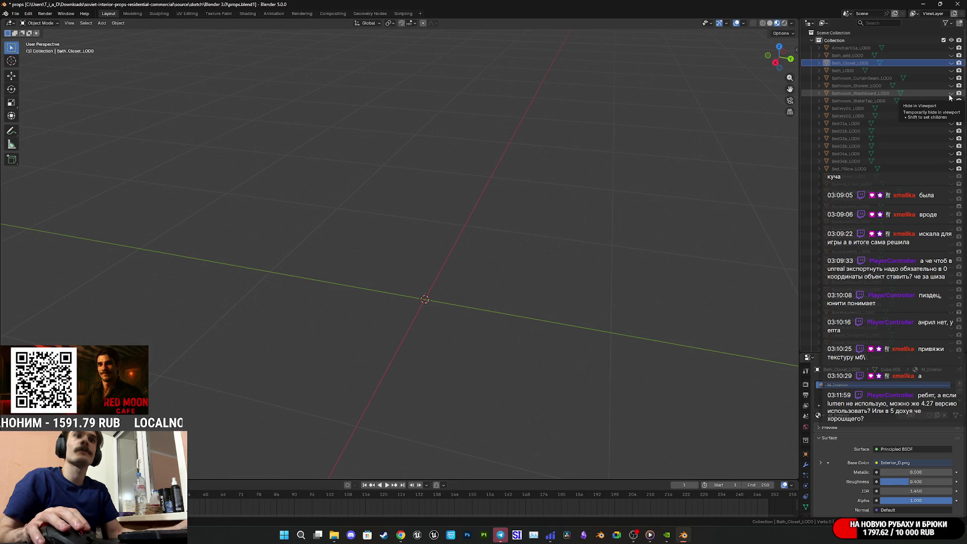
pyautogui.click(950, 95)
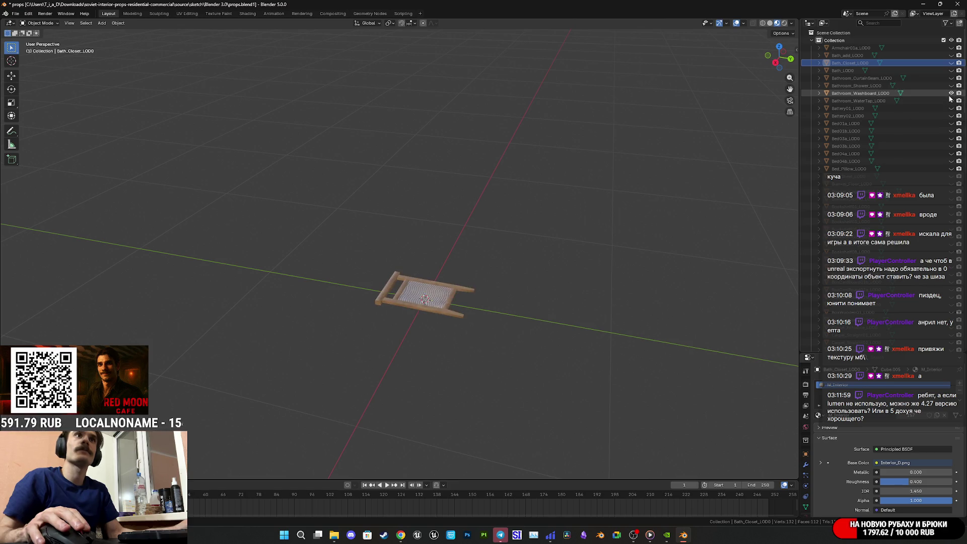
pyautogui.click(950, 95)
pyautogui.click(951, 101)
pyautogui.click(951, 102)
# Step: Show the Battery01_LOD0 radiator and inspect its mesh in Edit Mode
pyautogui.click(951, 108)
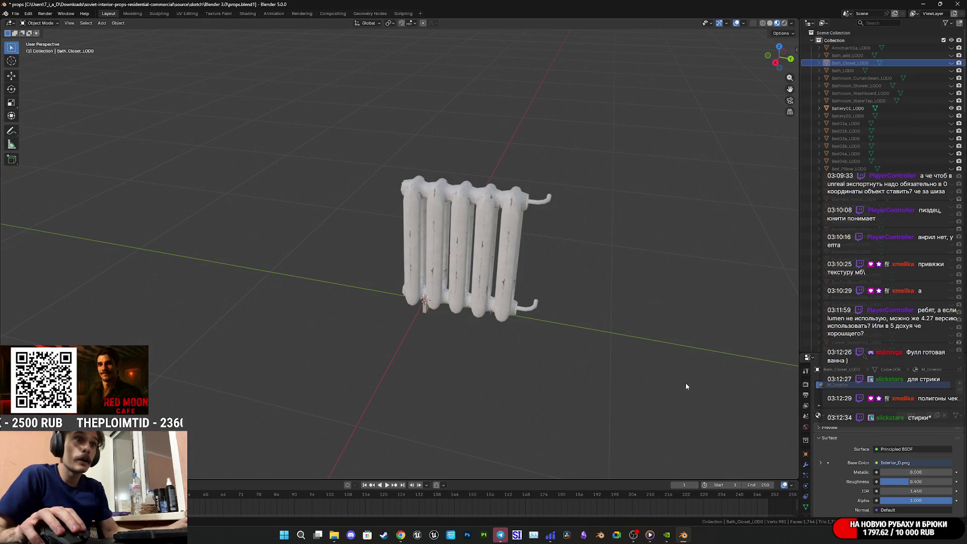
pyautogui.click(497, 275)
pyautogui.press('Tab')
pyautogui.scroll(6, 528, 297)
pyautogui.moveTo(547, 306); pyautogui.dragTo(544, 259, button='middle')
pyautogui.press('Tab')
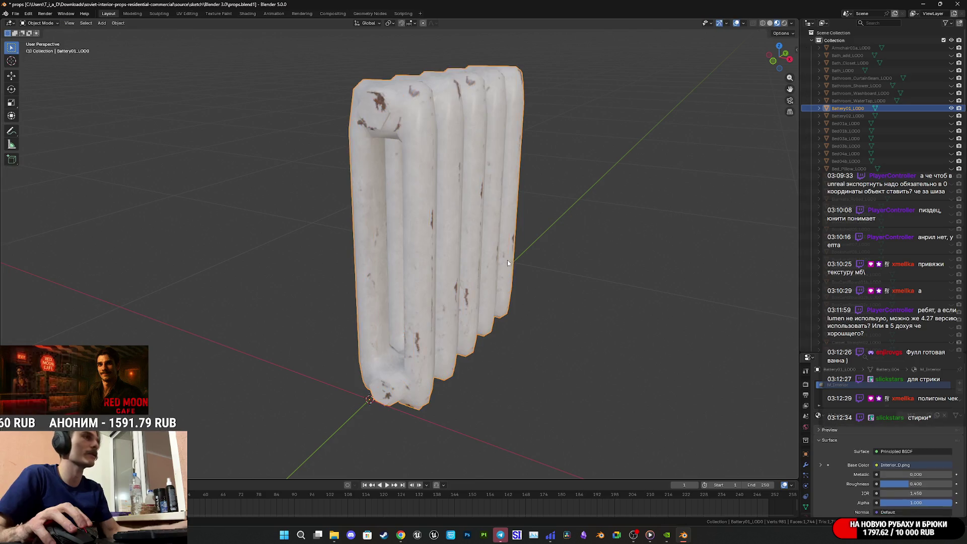
# Step: Swap Battery01 for the larger Battery02_LOD0 radiator and orbit around it
pyautogui.click(949, 108)
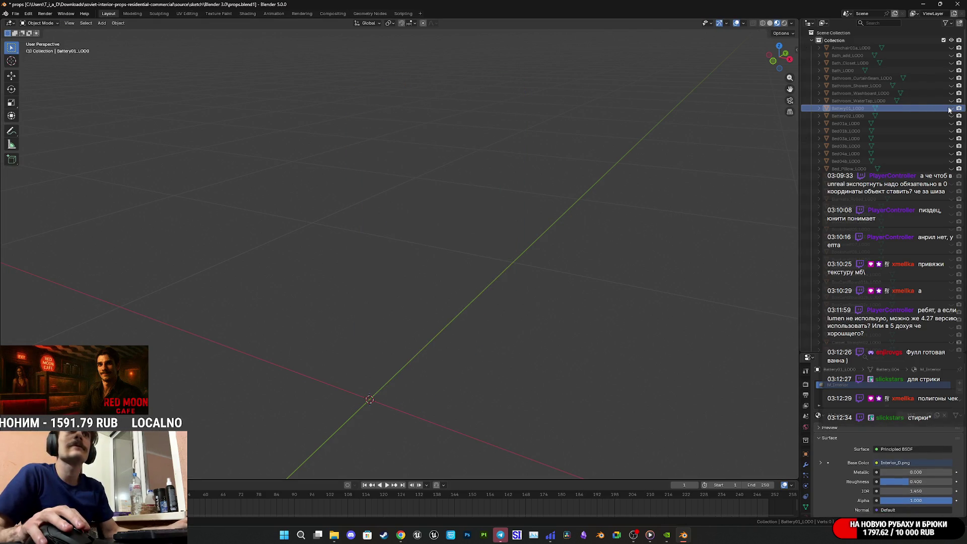
pyautogui.click(951, 116)
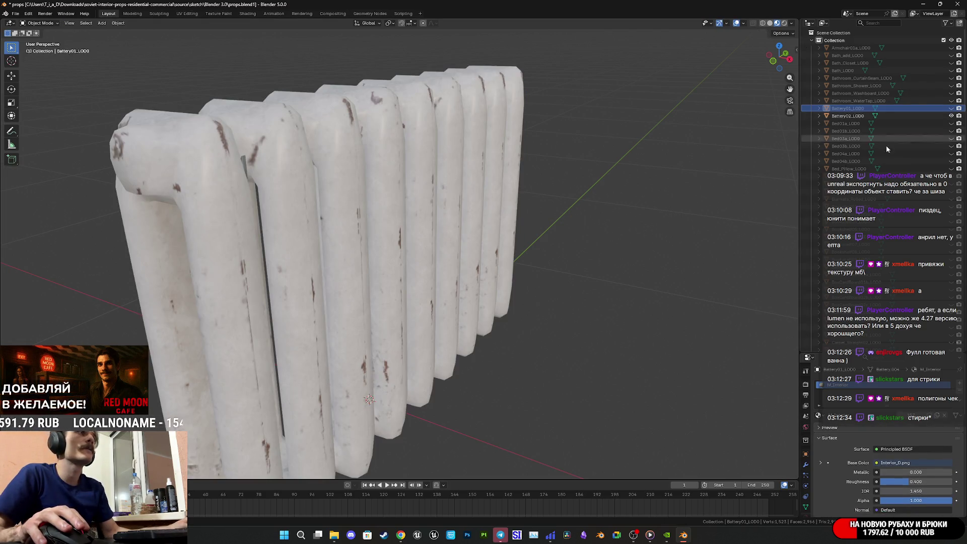
pyautogui.scroll(-4, 453, 302)
pyautogui.moveTo(453, 302); pyautogui.dragTo(489, 291, button='middle')
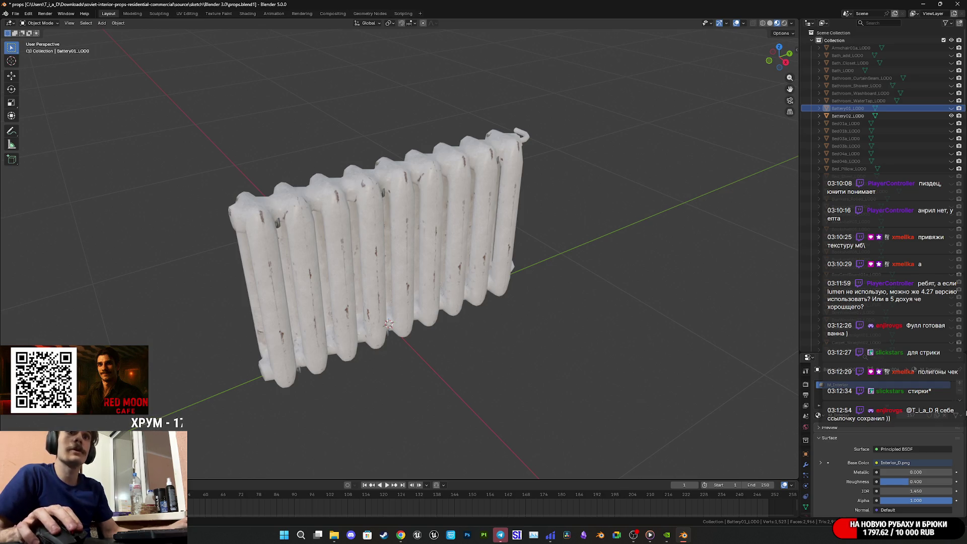
pyautogui.moveTo(405, 538)
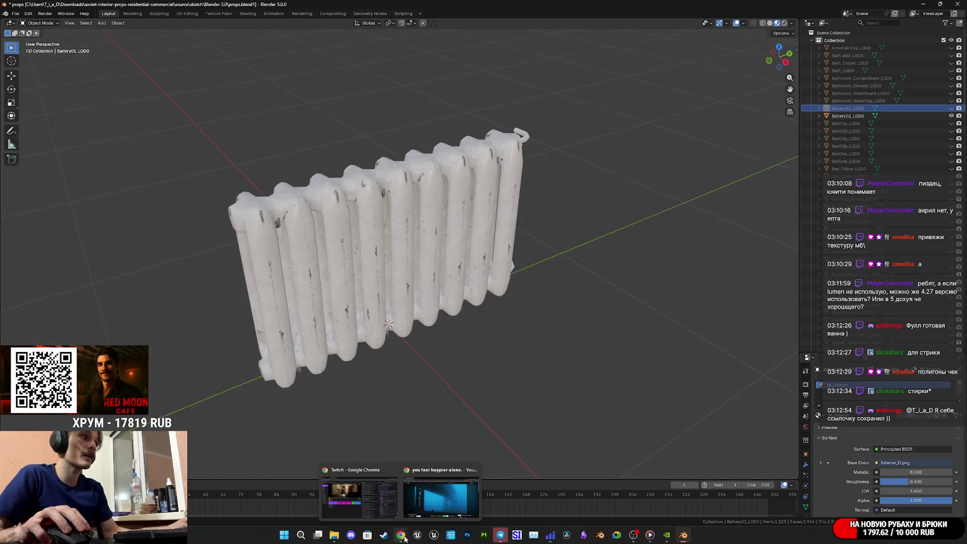
pyautogui.click(501, 535)
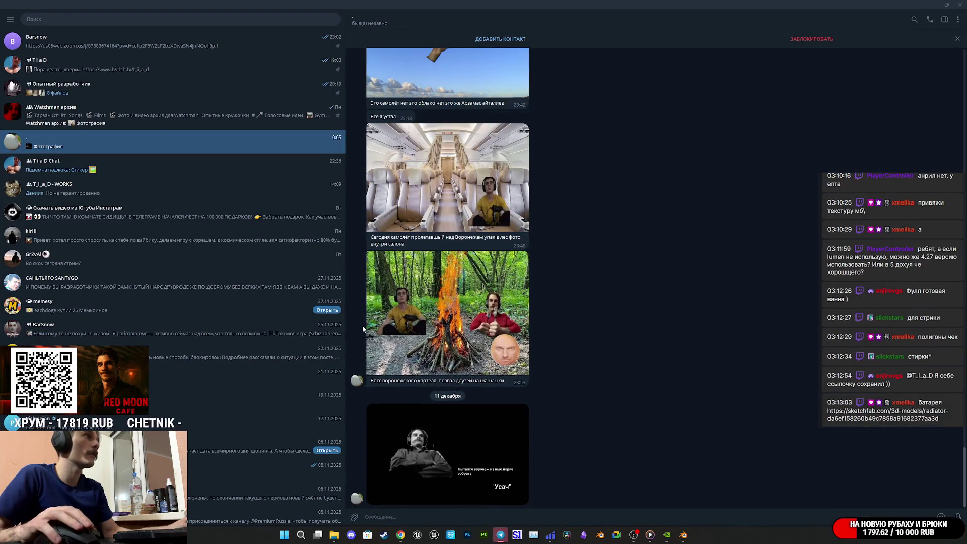
pyautogui.click(181, 165)
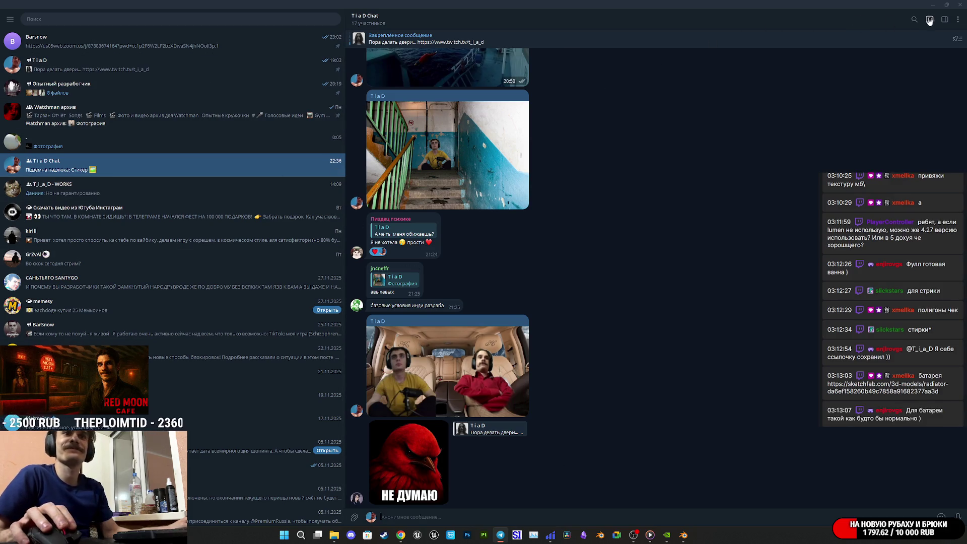
pyautogui.click(946, 5)
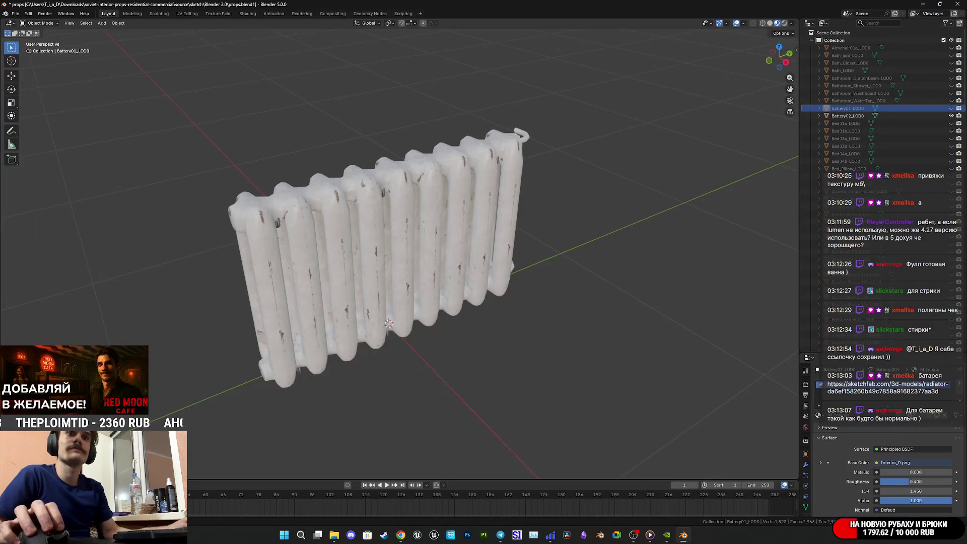
pyautogui.click(887, 384)
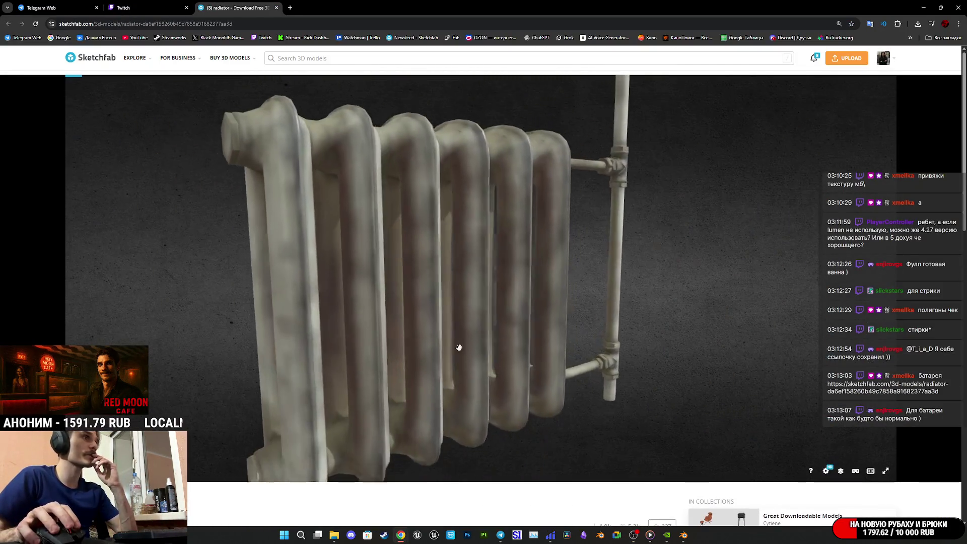
pyautogui.moveTo(459, 348)
pyautogui.mouseDown()
pyautogui.moveTo(468, 303)
pyautogui.moveTo(464, 295)
pyautogui.moveTo(448, 323)
pyautogui.moveTo(445, 283)
pyautogui.moveTo(451, 369)
pyautogui.moveTo(425, 327)
pyautogui.moveTo(424, 346)
pyautogui.mouseUp()
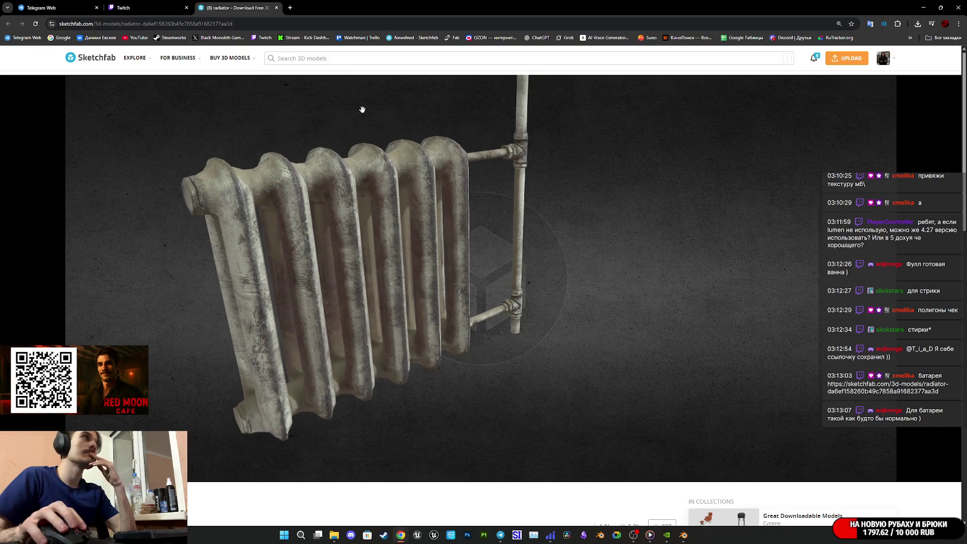
pyautogui.click(276, 8)
pyautogui.click(52, 6)
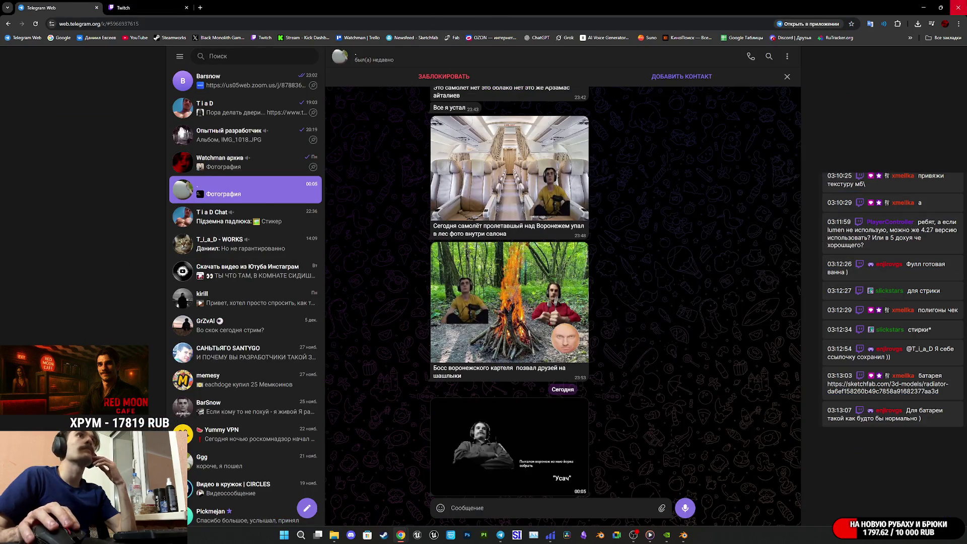
pyautogui.hotkey('alt', 'Tab')
pyautogui.scroll(5, 440, 253)
pyautogui.scroll(-4, 440, 252)
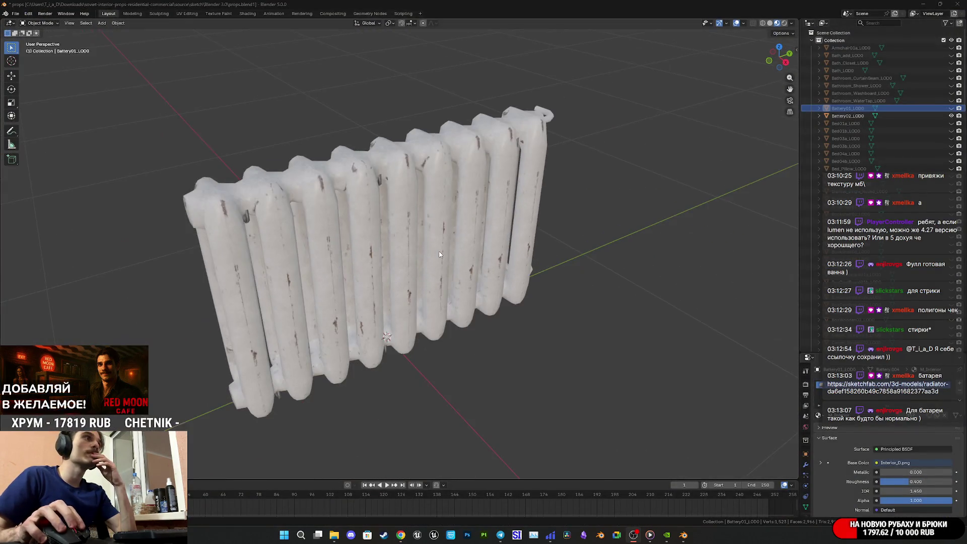
# Step: Swap the radiator for the striped-mattress iron bed and zoom in on the mattress
pyautogui.click(951, 116)
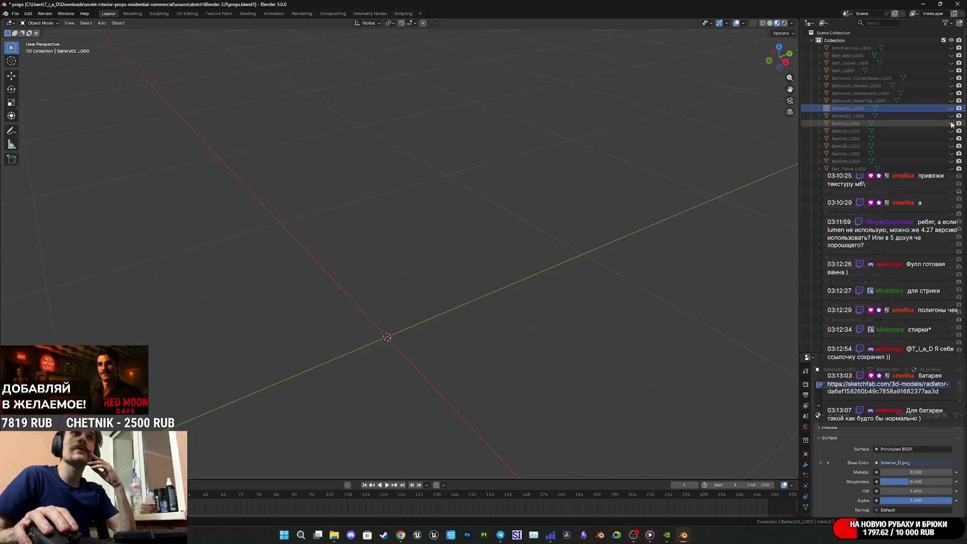
pyautogui.click(951, 123)
pyautogui.moveTo(567, 222); pyautogui.dragTo(597, 198, button='middle')
pyautogui.scroll(4, 416, 269)
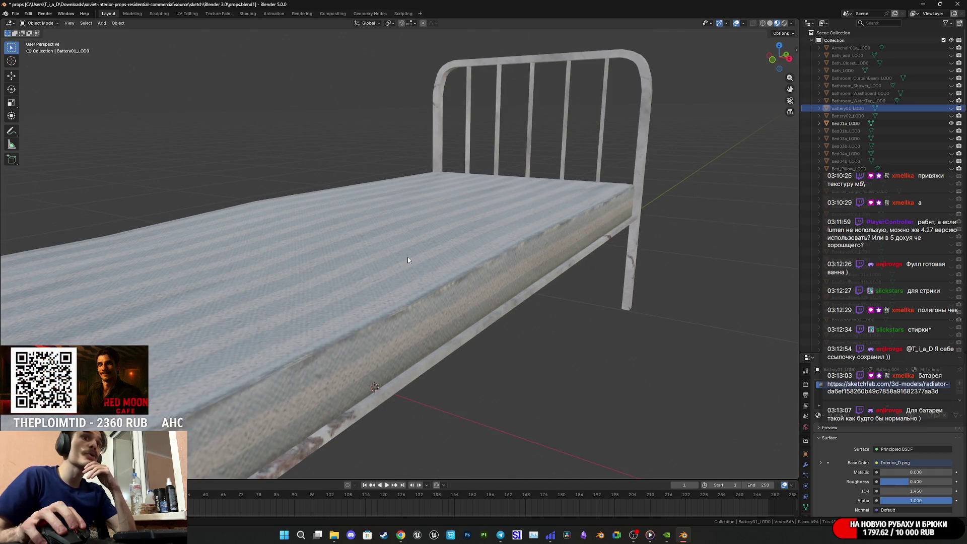
pyautogui.scroll(-5, 408, 262)
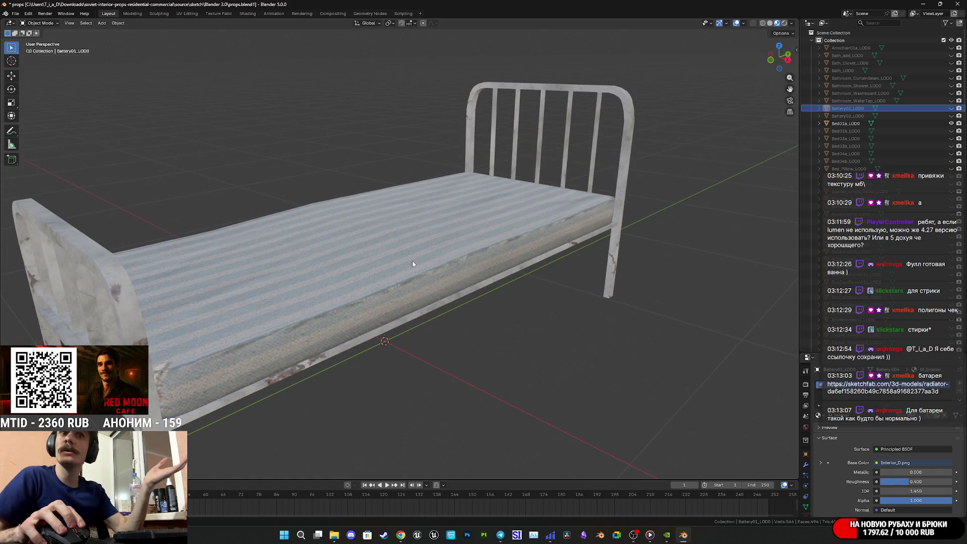
# Step: Swap to the blanket-covered Bed01b_LOD0 bed, view its headboard closely, and open UV Editing
pyautogui.click(951, 123)
pyautogui.click(950, 131)
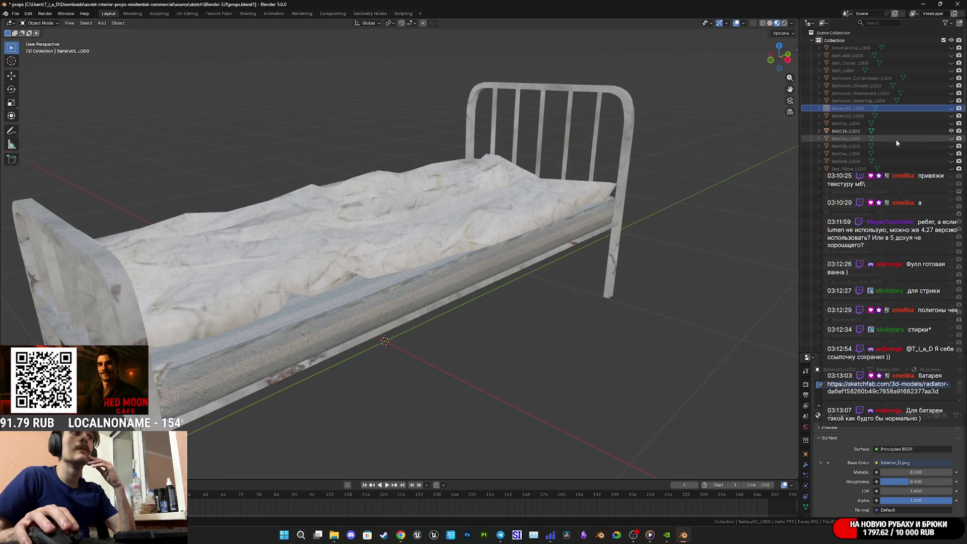
pyautogui.moveTo(403, 252)
pyautogui.mouseDown(button='middle')
pyautogui.moveTo(412, 235)
pyautogui.moveTo(434, 288)
pyautogui.mouseUp(button='middle')
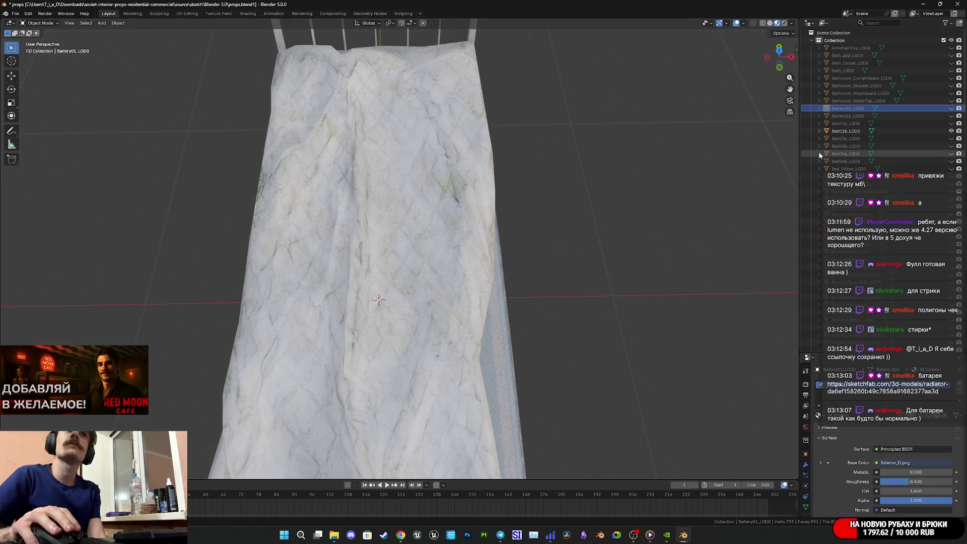
pyautogui.click(951, 131)
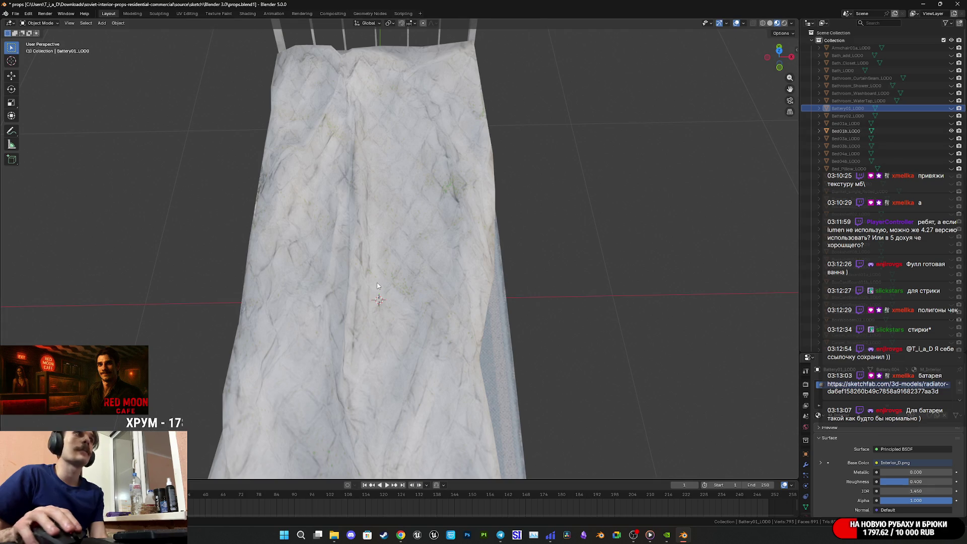
pyautogui.click(180, 15)
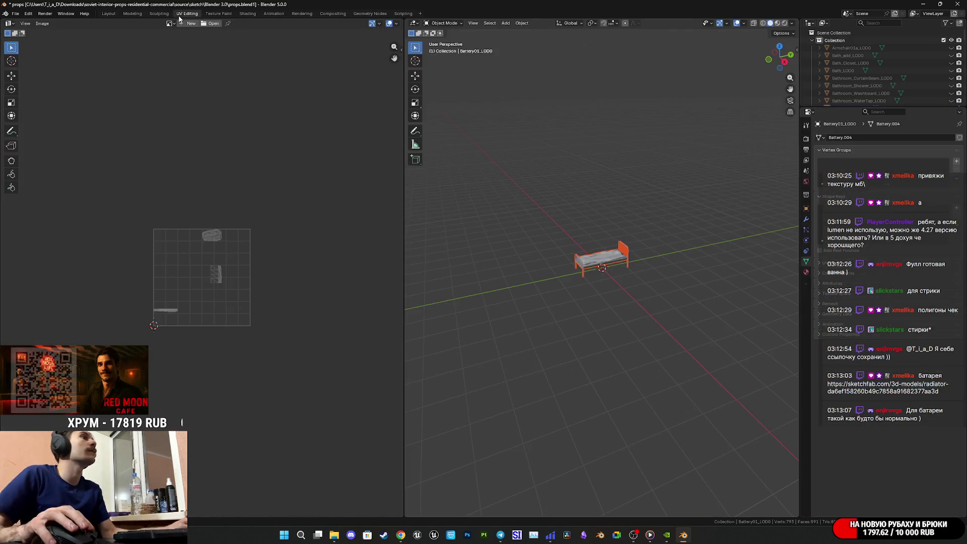
# Step: Try the Texture Paint workspace on the bed, then go back to UV Editing
pyautogui.scroll(5, 599, 268)
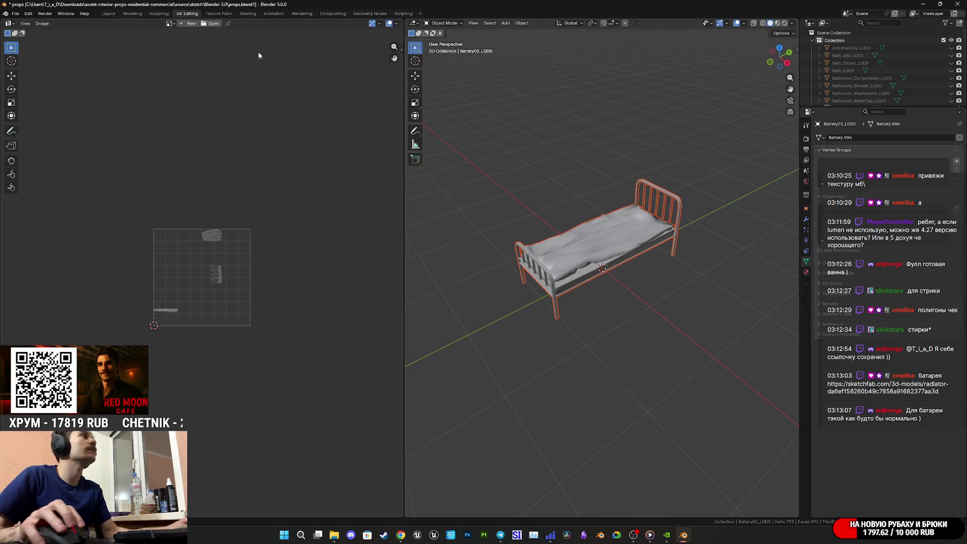
pyautogui.click(222, 14)
pyautogui.scroll(8, 598, 255)
pyautogui.moveTo(629, 305); pyautogui.dragTo(579, 284, button='middle')
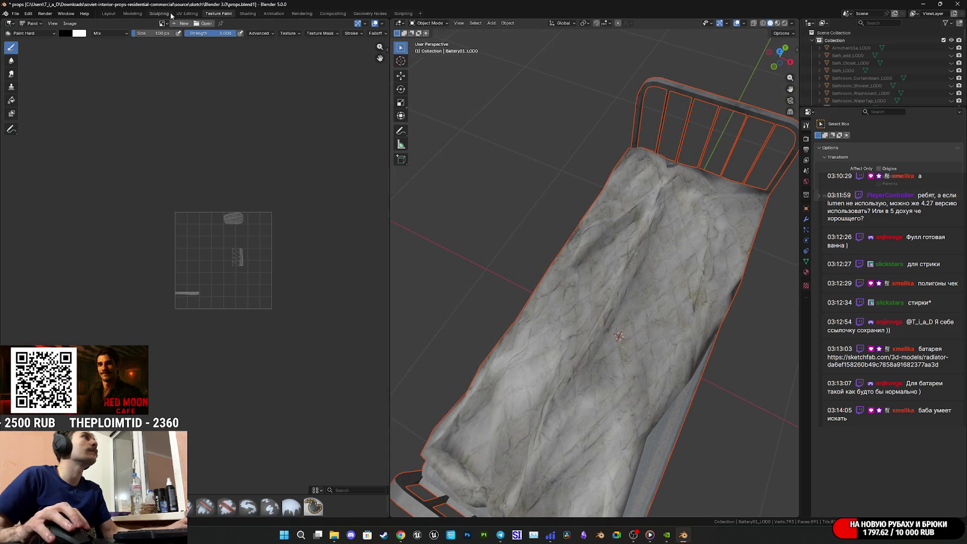
pyautogui.click(187, 13)
pyautogui.scroll(6, 581, 251)
# Step: Select the bed sheet and inspect its UVs on the Interior_D.png atlas in Edit Mode
pyautogui.click(582, 253)
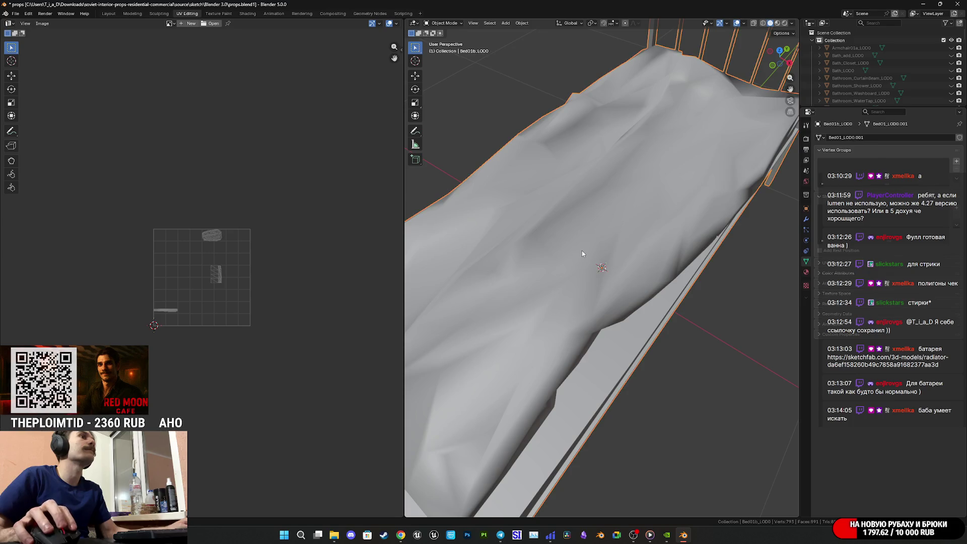
pyautogui.moveTo(593, 266); pyautogui.dragTo(604, 282, button='middle')
pyautogui.press('Tab')
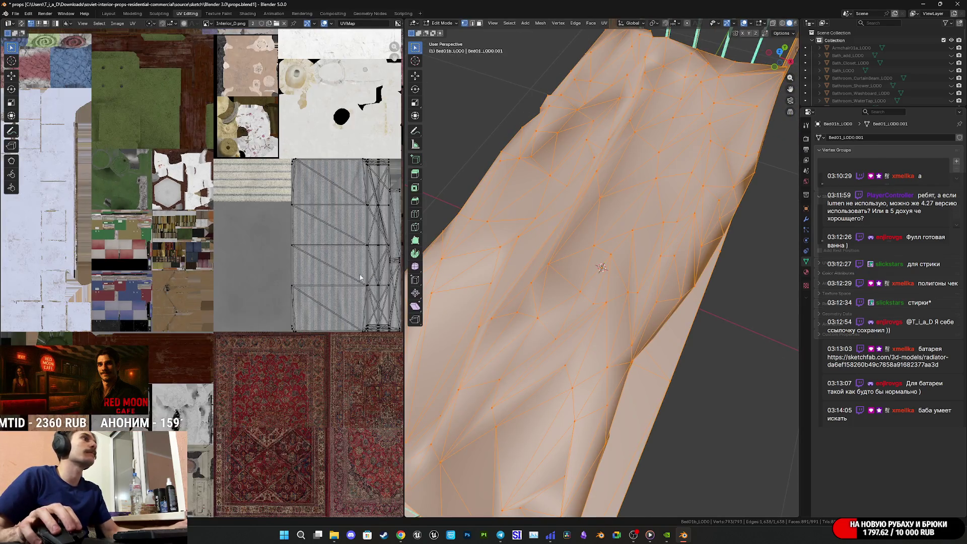
pyautogui.scroll(6, 340, 257)
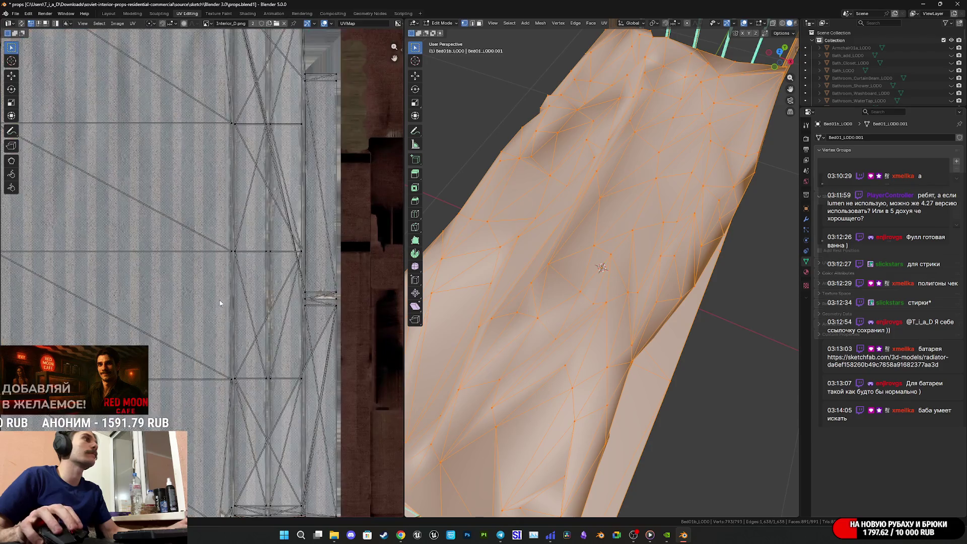
pyautogui.scroll(-5, 503, 300)
pyautogui.scroll(5, 503, 300)
pyautogui.press('z')
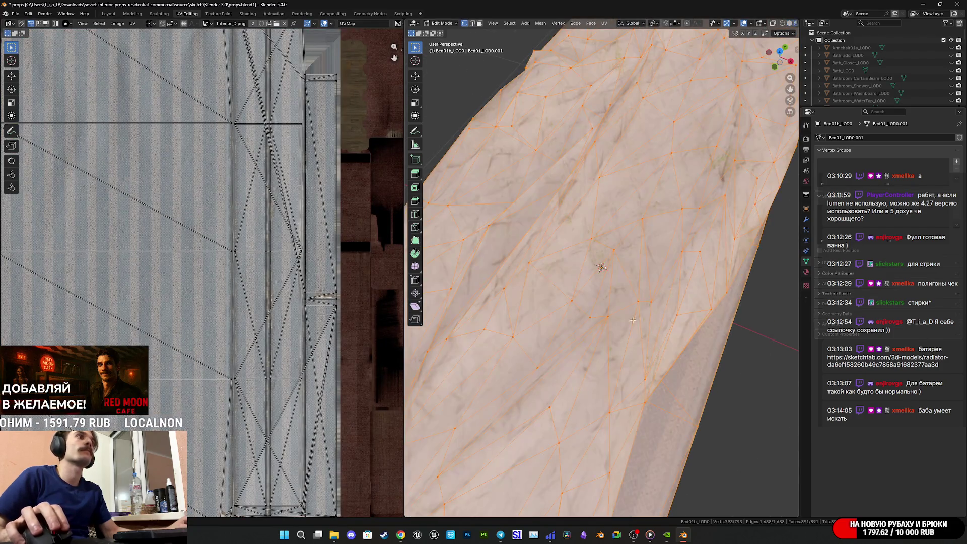
pyautogui.scroll(-6, 267, 323)
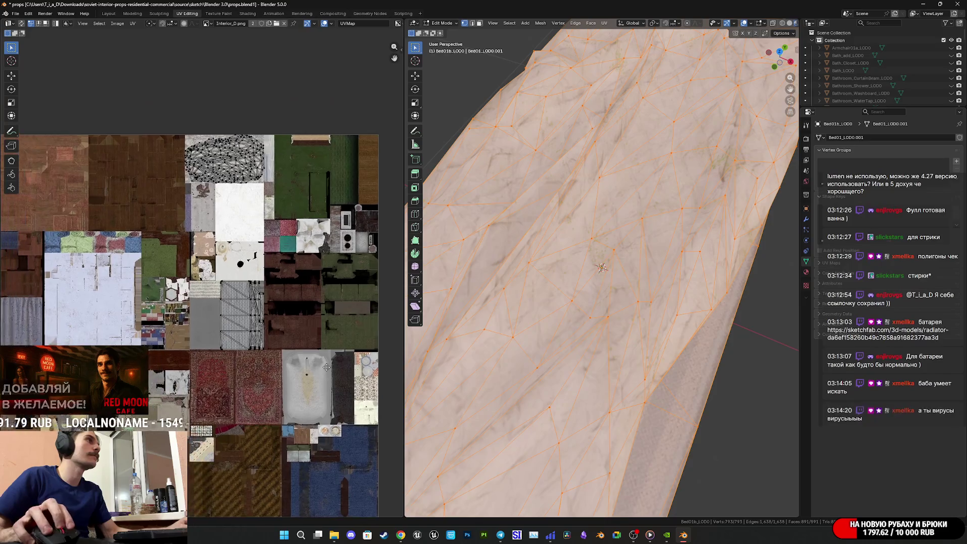
pyautogui.scroll(7, 260, 189)
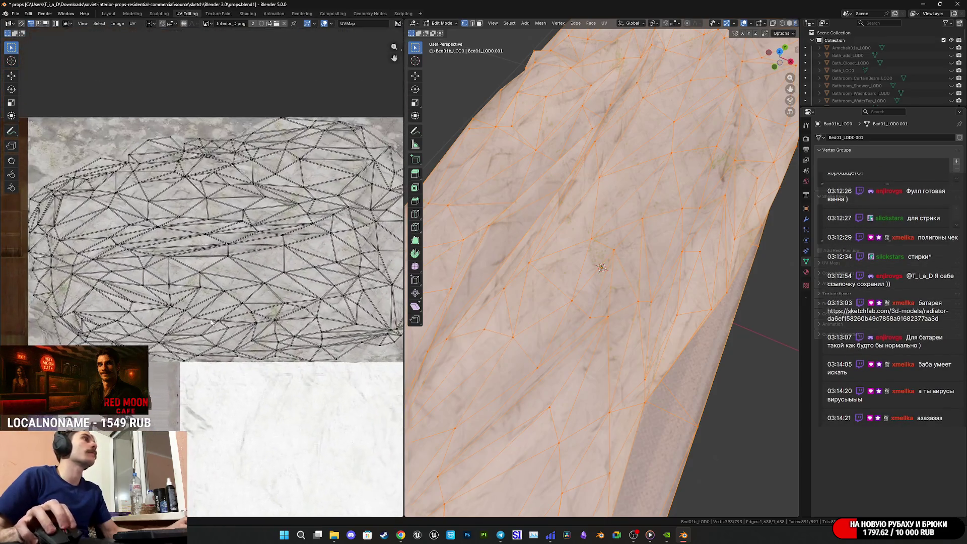
# Step: Return the bed to Object Mode and zoom out around it
pyautogui.press('Tab')
pyautogui.scroll(-2, 231, 305)
pyautogui.scroll(2, 231, 306)
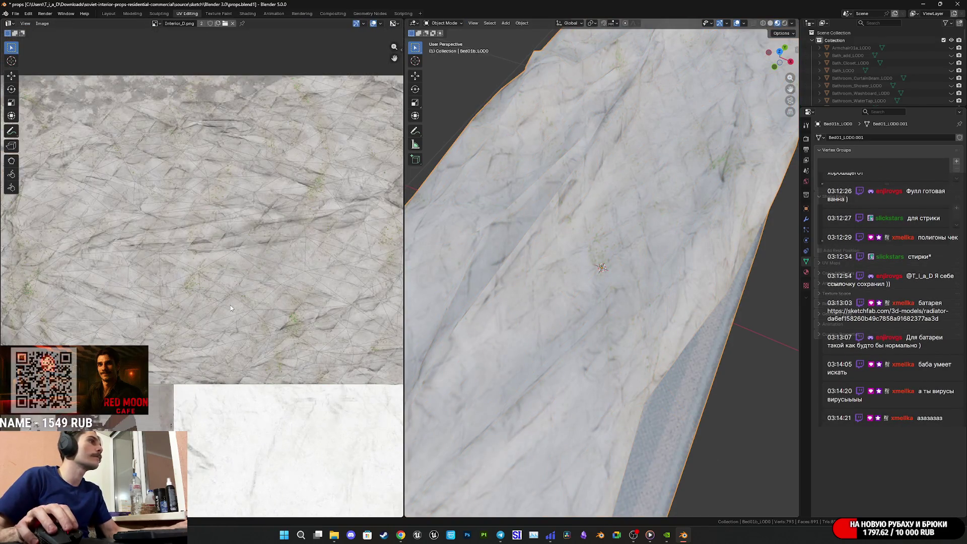
pyautogui.scroll(-1, 230, 308)
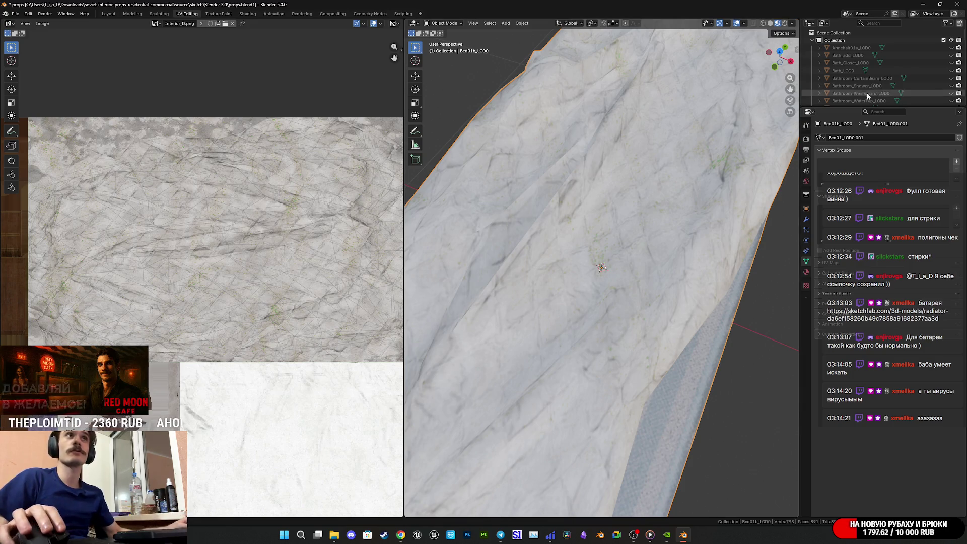
pyautogui.scroll(-10, 652, 236)
pyautogui.moveTo(652, 235); pyautogui.dragTo(615, 201, button='middle')
pyautogui.scroll(-2, 879, 81)
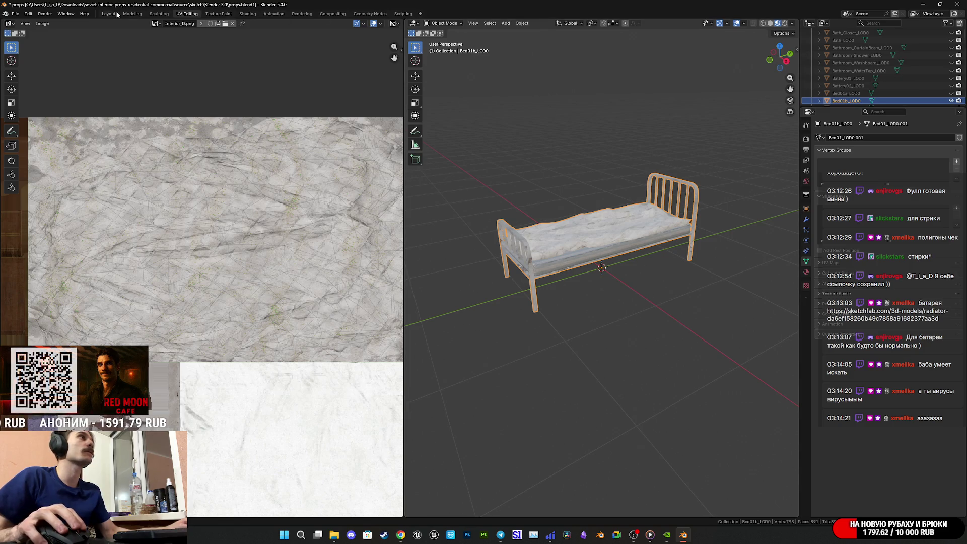
# Step: Return to the Layout workspace and save the props file
pyautogui.click(107, 14)
pyautogui.moveTo(494, 204)
pyautogui.mouseDown(button='middle')
pyautogui.moveTo(508, 220)
pyautogui.moveTo(604, 201)
pyautogui.mouseUp(button='middle')
pyautogui.hotkey('ctrl', 's')
# Step: Preview the beds Bed03a, Bed03b, Bed04a and Bed04b one at a time, hiding each again
pyautogui.click(950, 131)
pyautogui.click(951, 138)
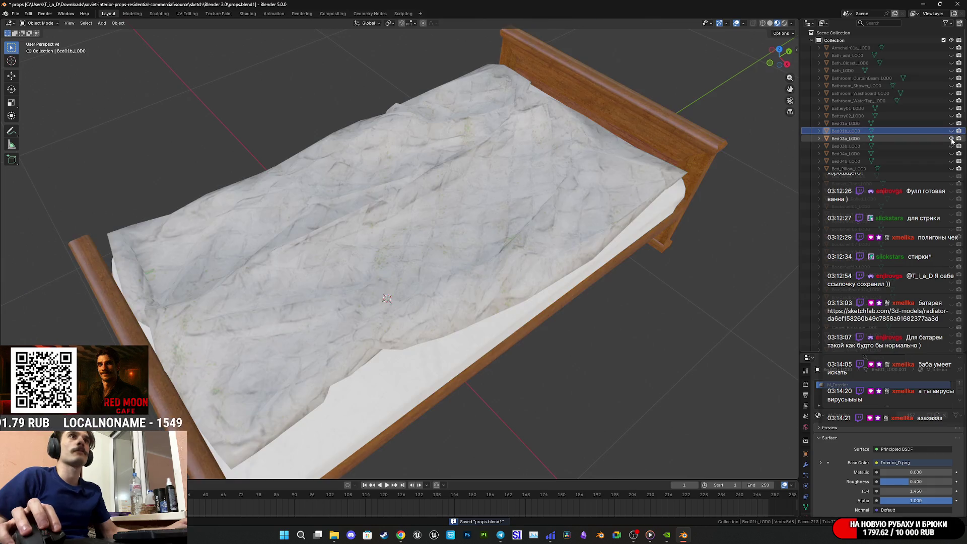
pyautogui.click(951, 138)
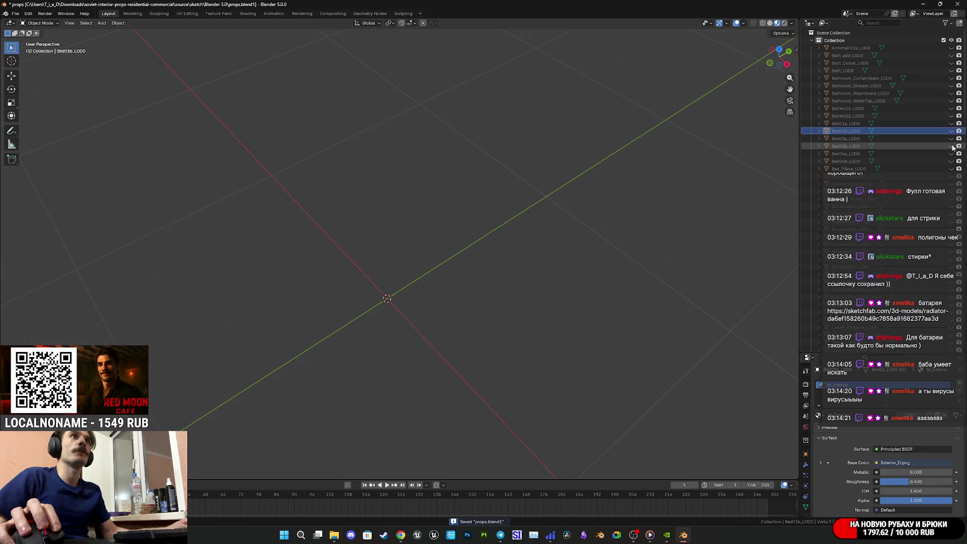
pyautogui.click(950, 146)
pyautogui.click(951, 146)
pyautogui.click(951, 154)
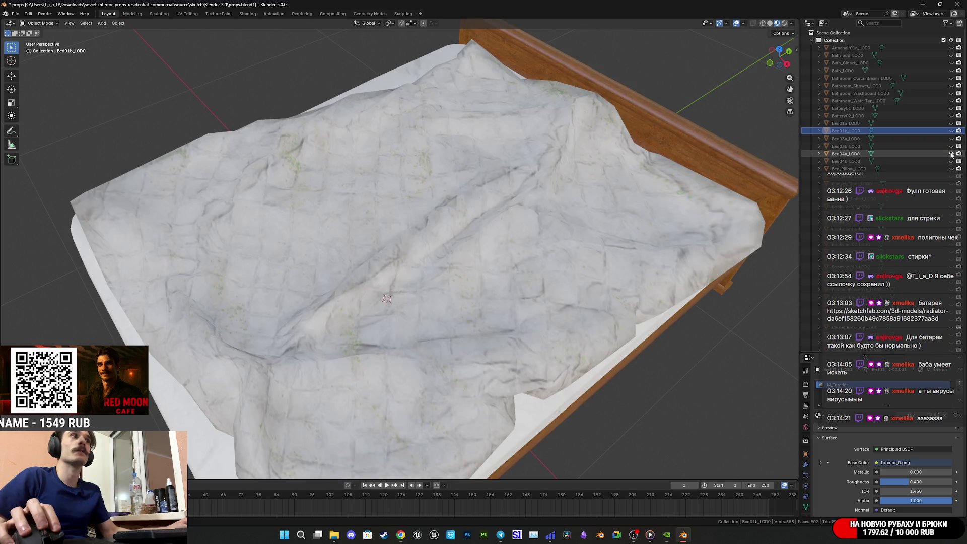
pyautogui.click(951, 153)
pyautogui.click(951, 161)
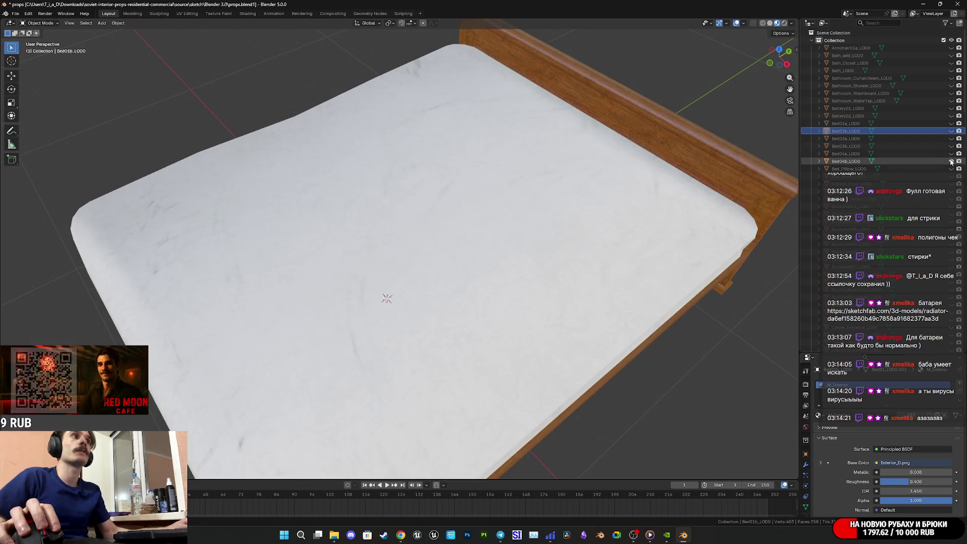
pyautogui.click(951, 161)
# Step: Preview the pillows, sheet and rolled blankets, leave only the wardrobe visible, then switch to the browser
pyautogui.click(950, 168)
pyautogui.click(950, 169)
pyautogui.click(951, 176)
pyautogui.click(951, 176)
pyautogui.click(951, 184)
pyautogui.click(951, 184)
pyautogui.click(951, 192)
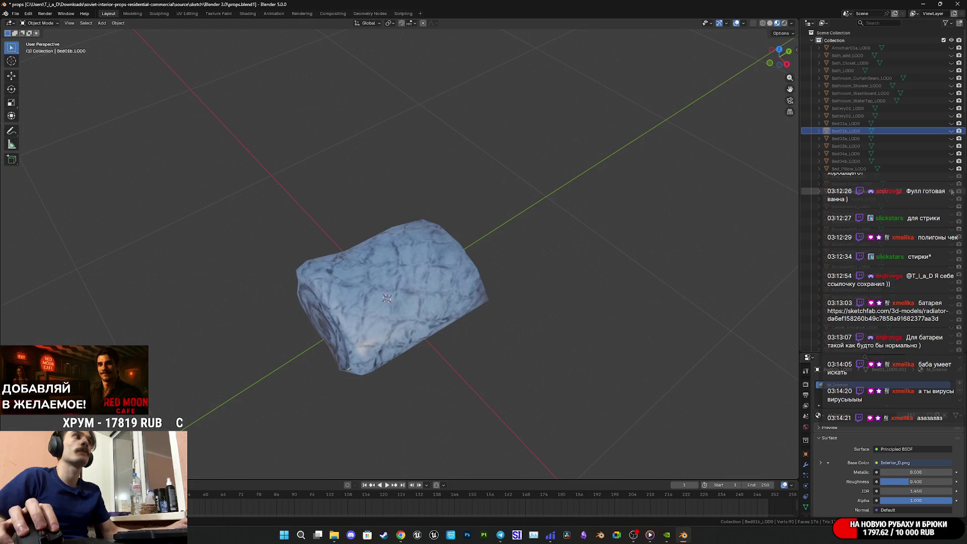
pyautogui.click(952, 191)
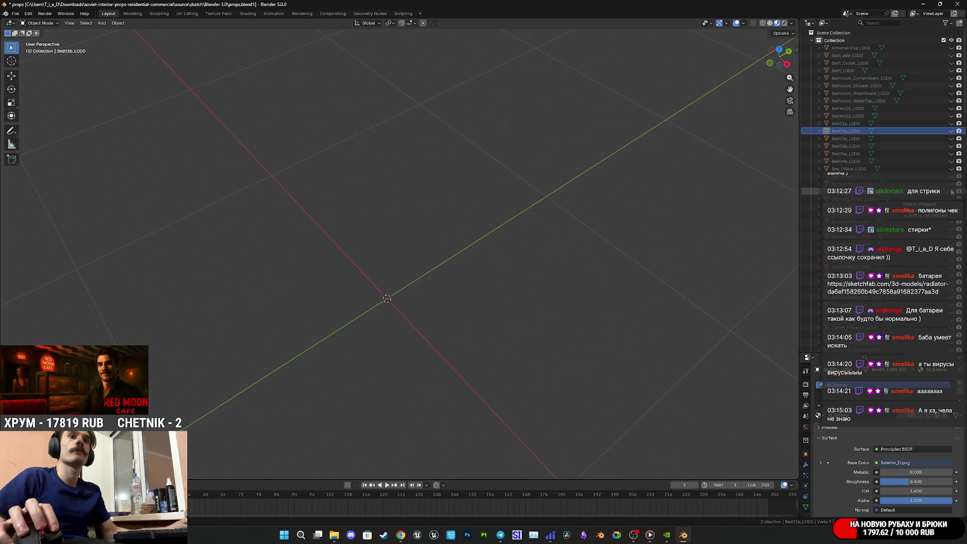
pyautogui.click(951, 199)
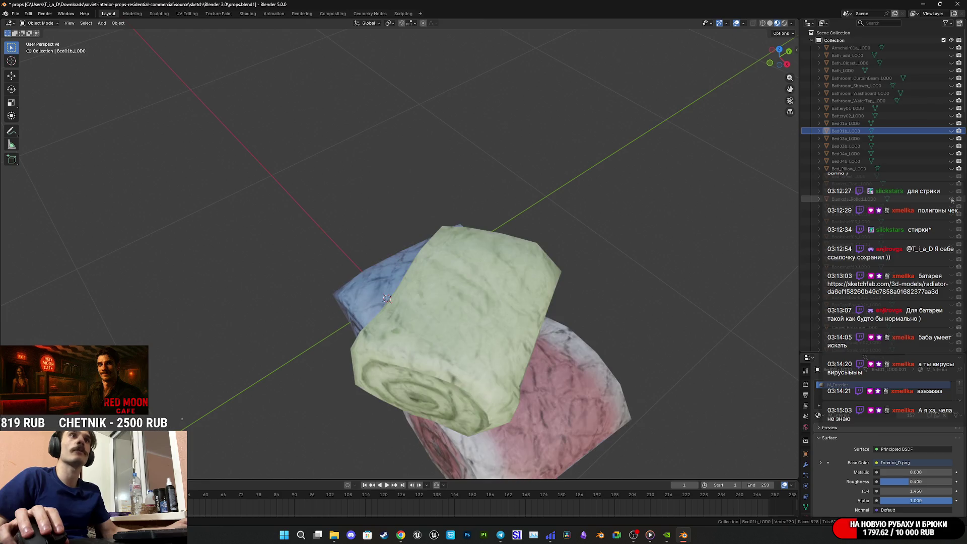
pyautogui.click(951, 199)
pyautogui.click(951, 207)
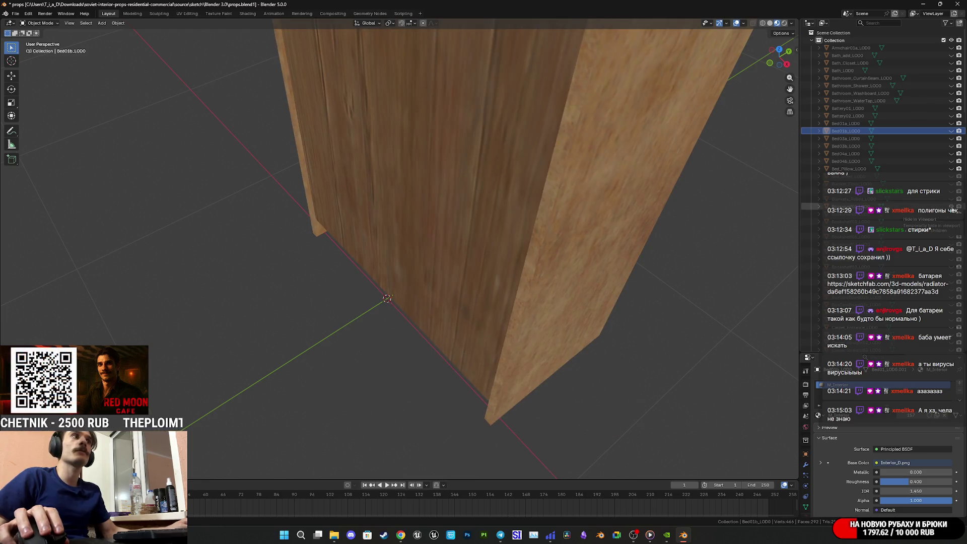
pyautogui.click(951, 207)
pyautogui.click(951, 207)
pyautogui.click(951, 207)
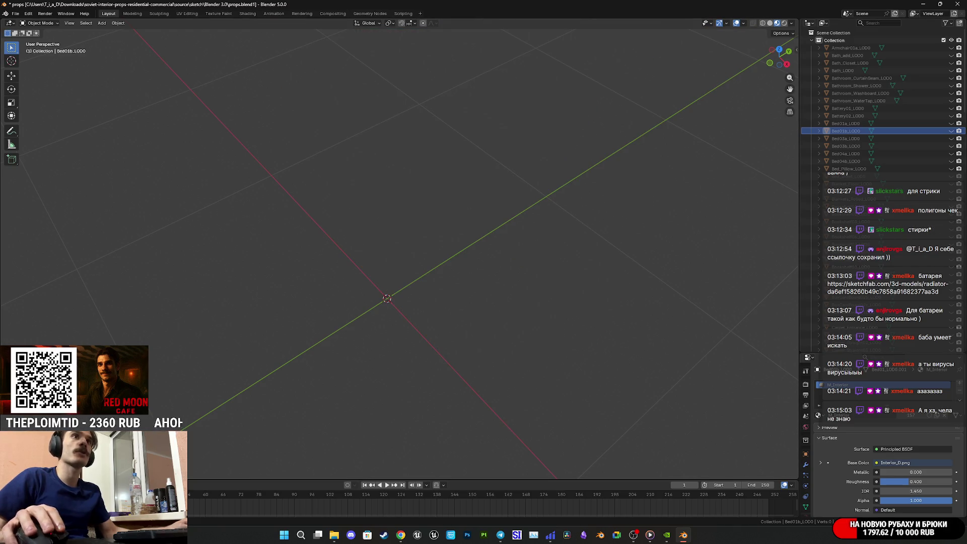
pyautogui.click(952, 207)
pyautogui.moveTo(406, 540)
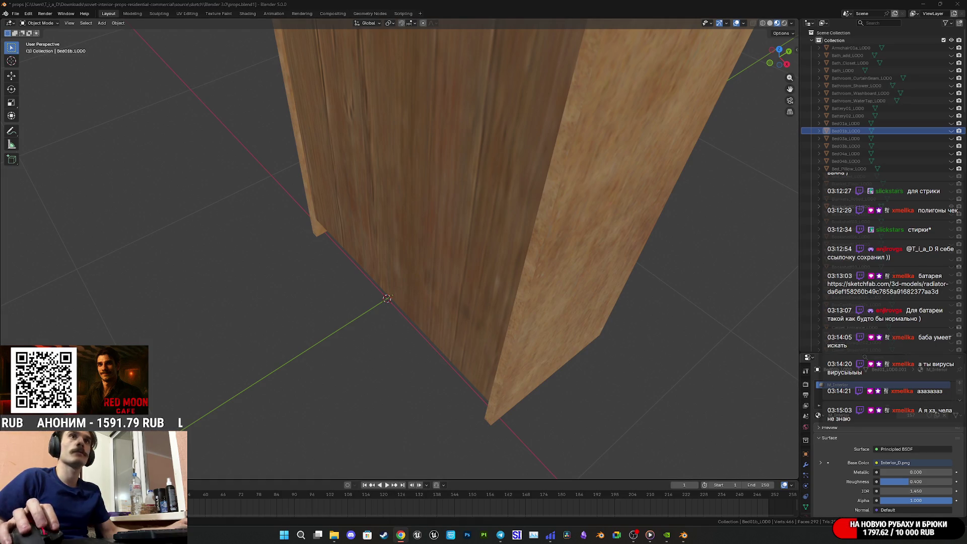
pyautogui.hotkey('alt', 'Tab')
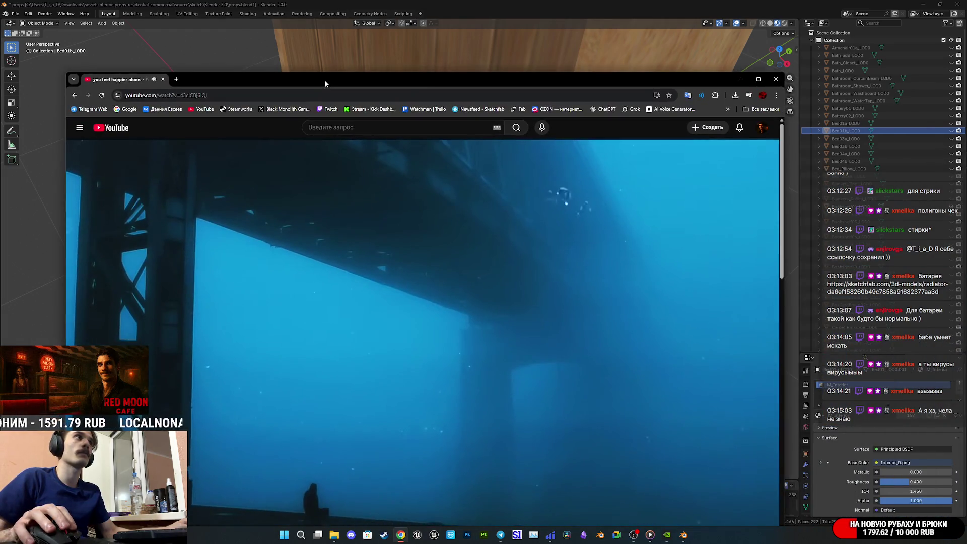
# Step: Maximize the Sketchfab window, select 'residential, commercial' in the title, then restore and close it
pyautogui.doubleClick(324, 80)
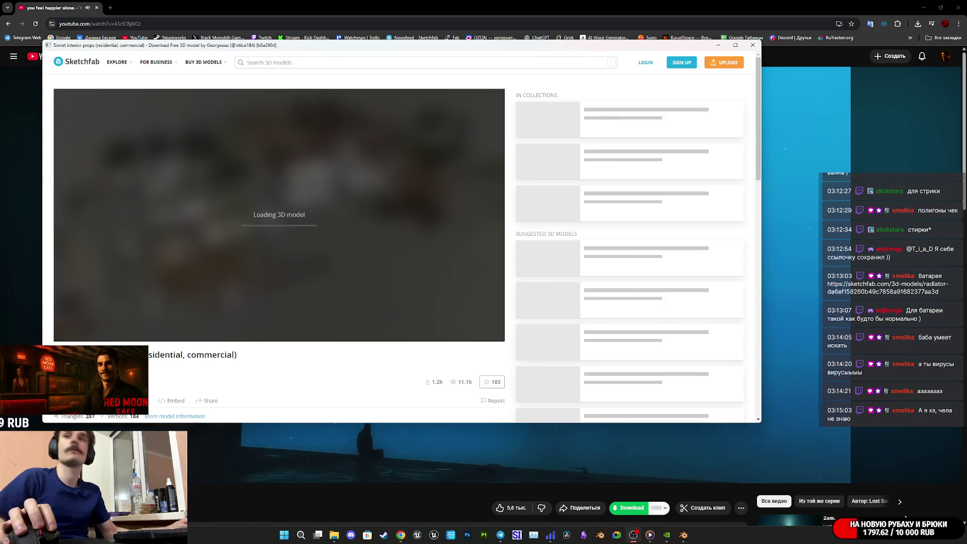
pyautogui.doubleClick(302, 46)
pyautogui.doubleClick(212, 371)
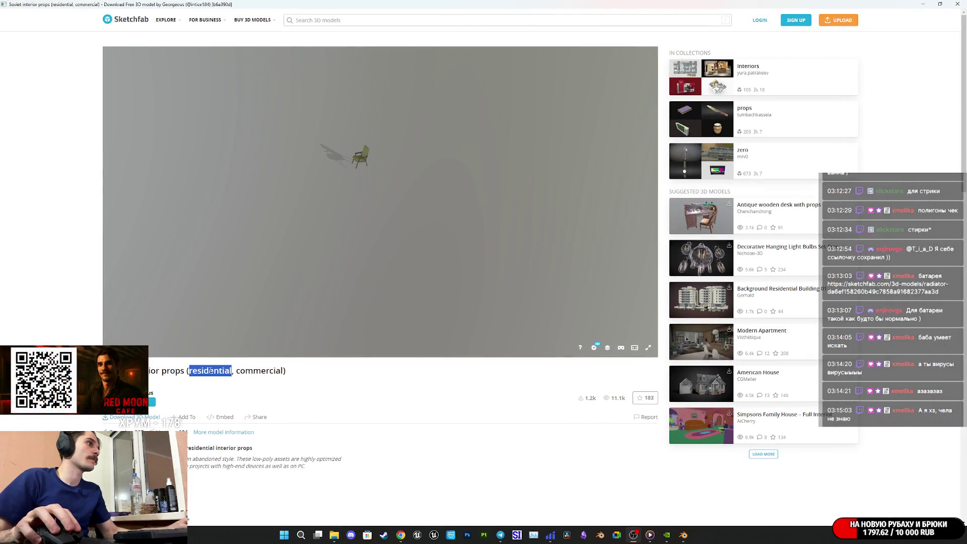
pyautogui.moveTo(212, 370); pyautogui.dragTo(251, 366)
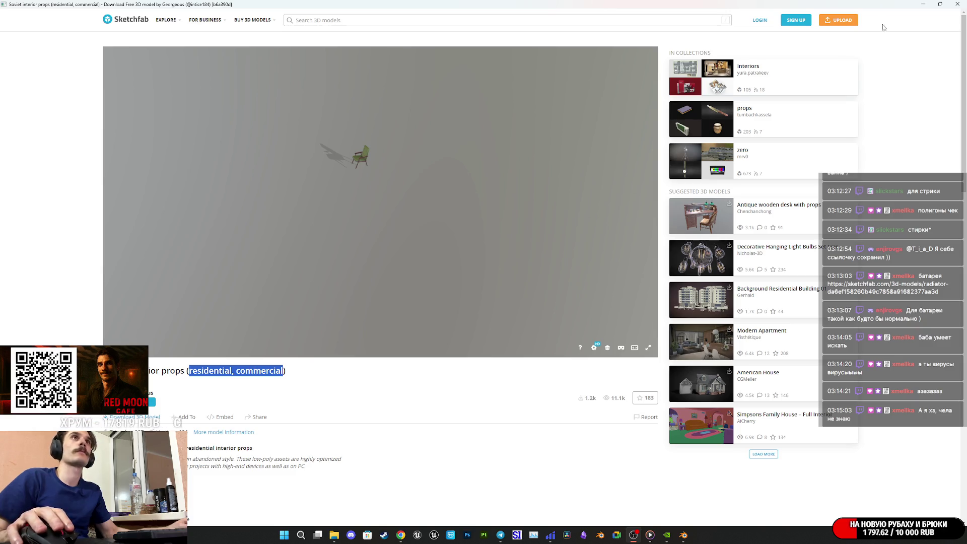
pyautogui.doubleClick(879, 5)
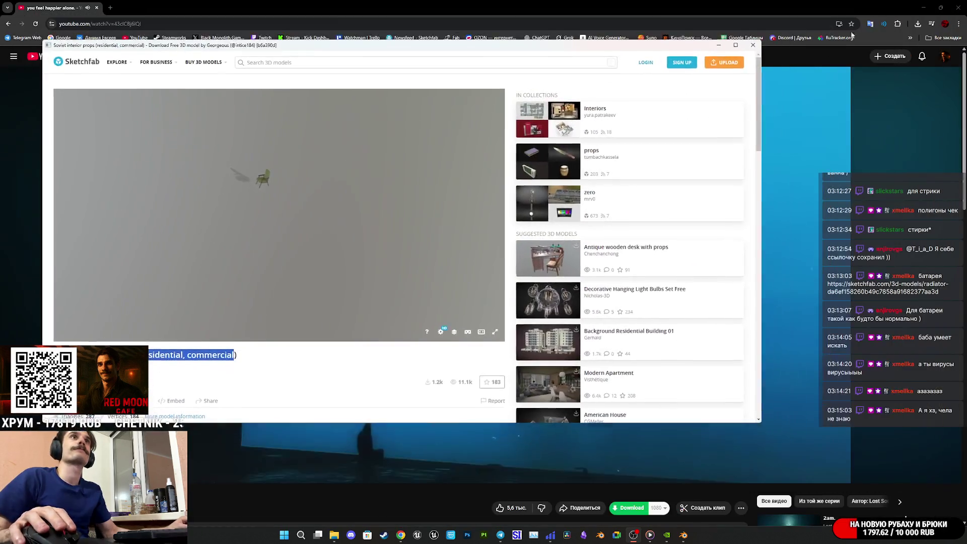
pyautogui.hotkey('ctrl', 'w')
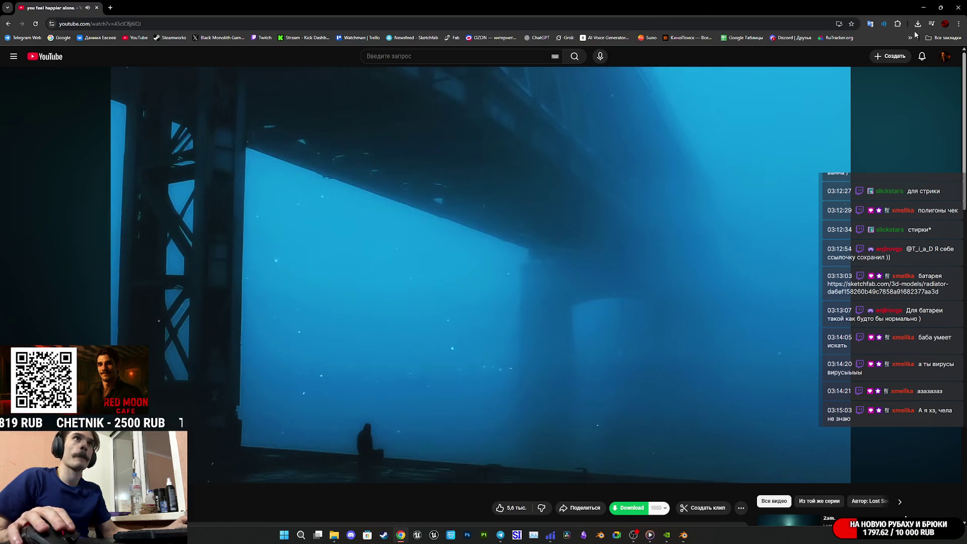
# Step: In a new tab, search Google for 'переводчик' and open Google Translate set to English-Russian
pyautogui.click(910, 38)
pyautogui.click(109, 7)
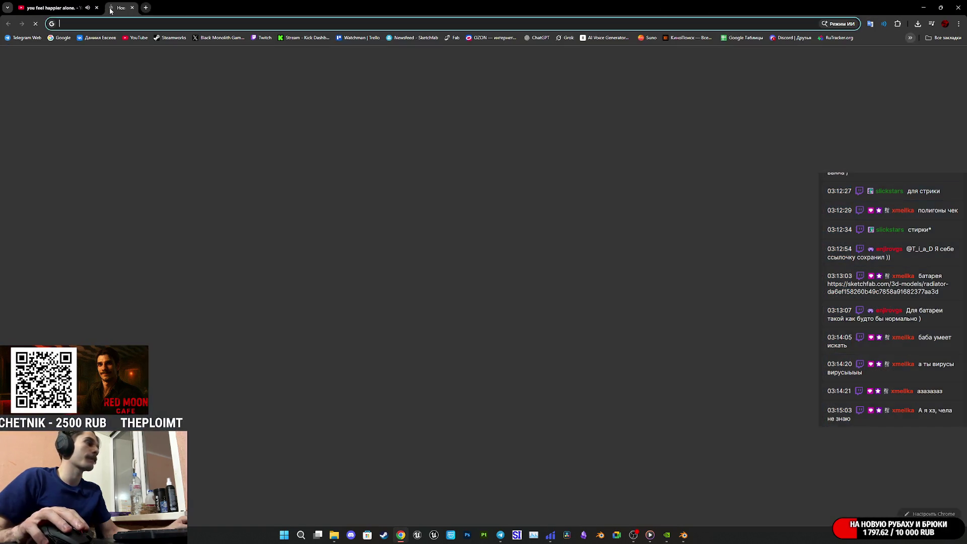
pyautogui.write('gtht')
pyautogui.click(91, 56)
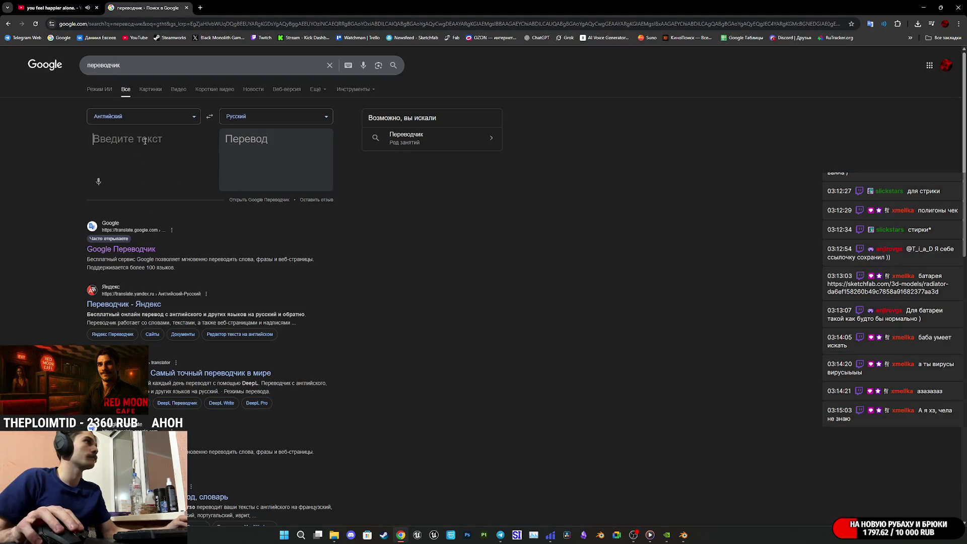
pyautogui.click(261, 200)
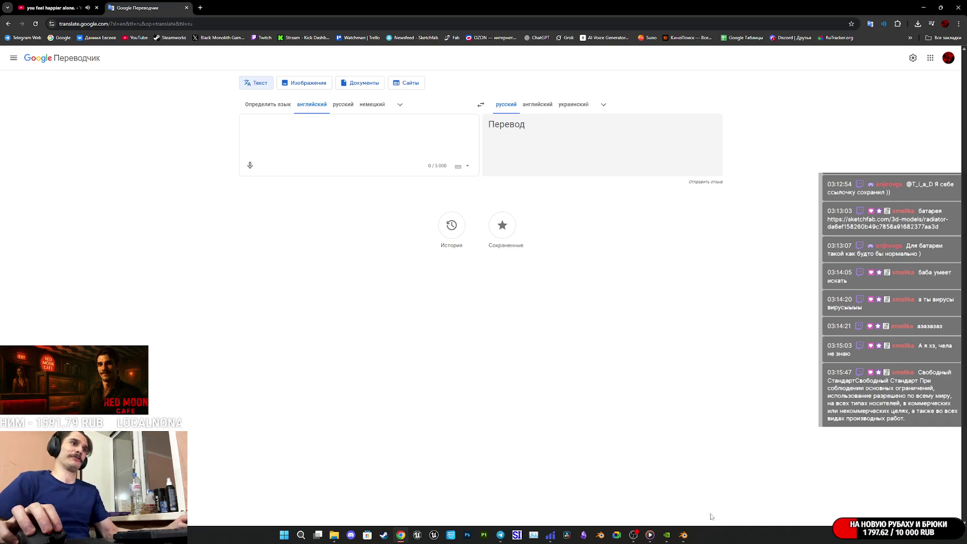
pyautogui.moveTo(666, 533)
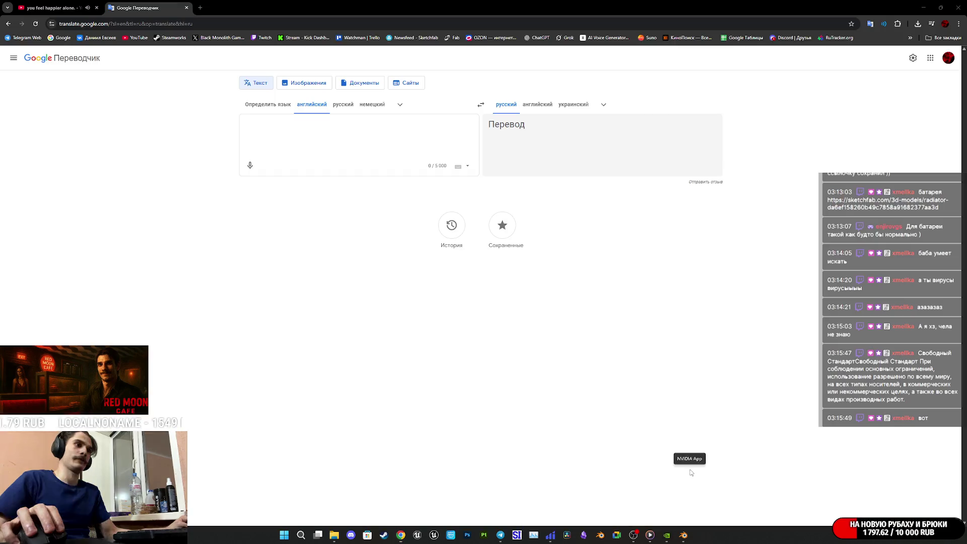
pyautogui.moveTo(411, 536)
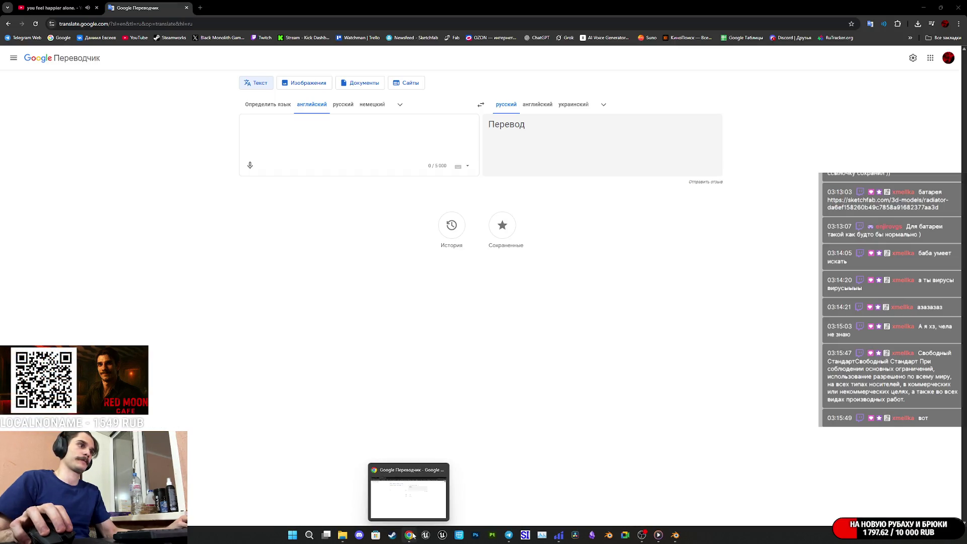
pyautogui.moveTo(558, 537)
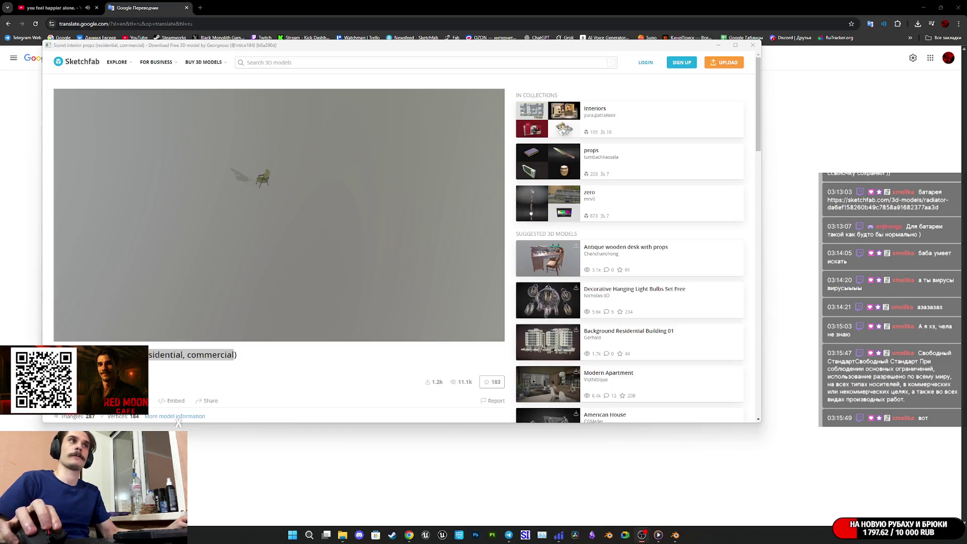
# Step: Open the Soviet interior props page in a tab and translate its title into Russian
pyautogui.click(515, 151)
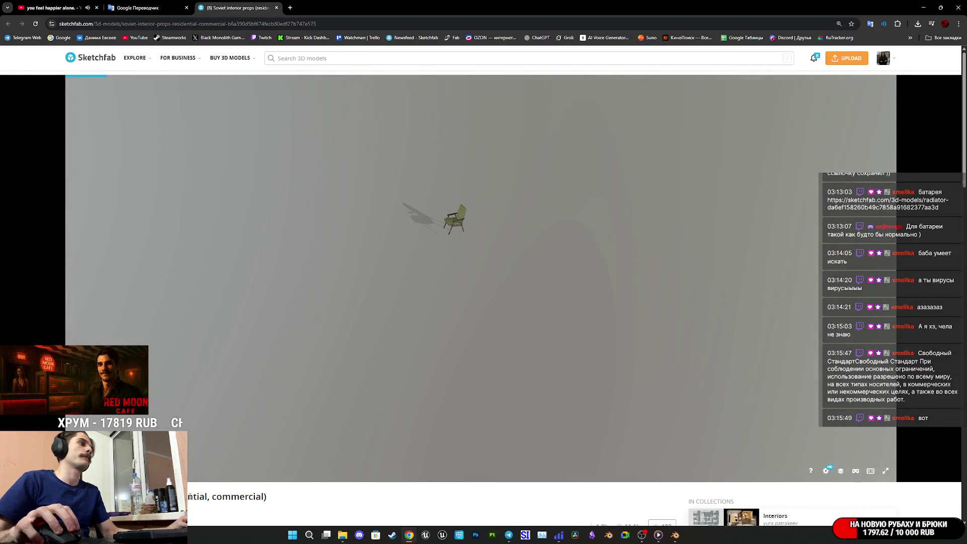
pyautogui.moveTo(261, 496); pyautogui.dragTo(373, 435)
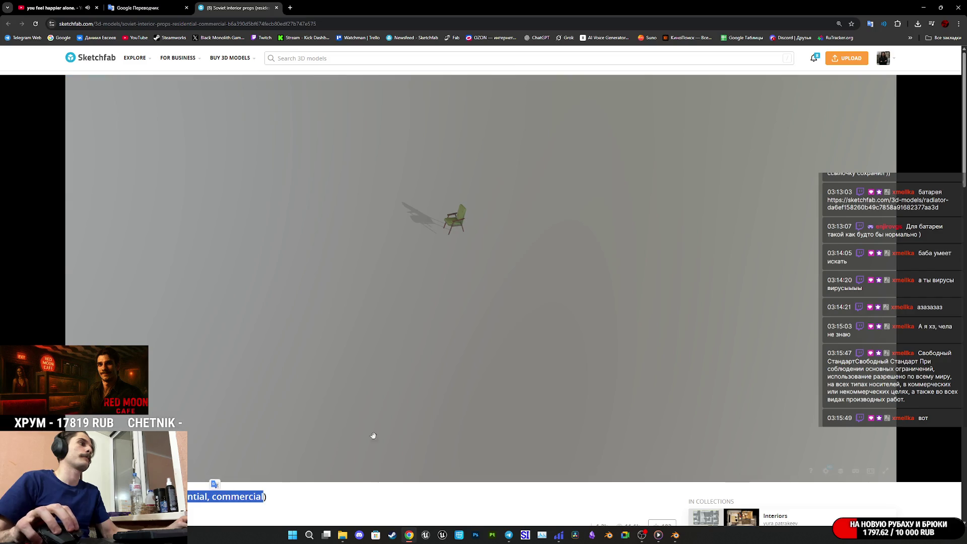
pyautogui.click(214, 484)
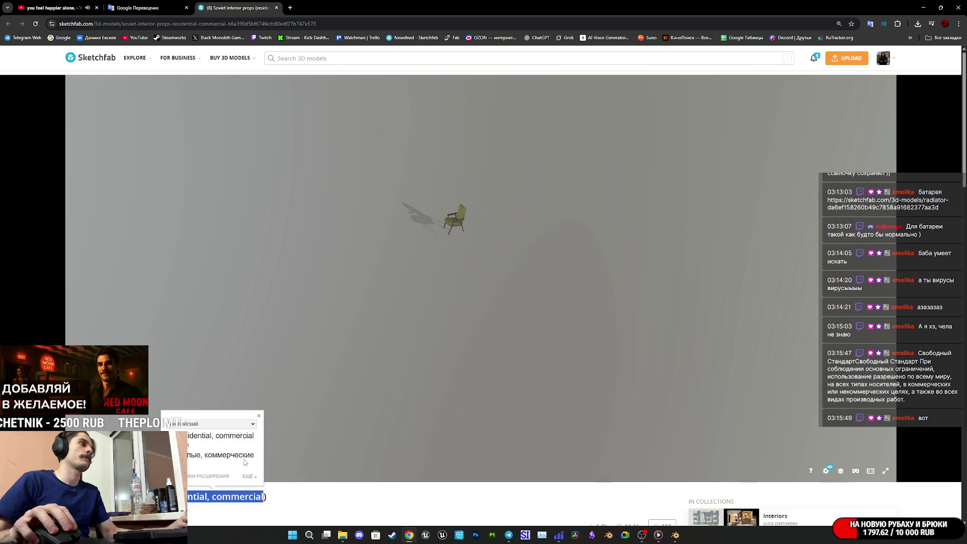
pyautogui.click(304, 499)
# Step: Translate the model's description into Russian, then scroll down to the comments
pyautogui.scroll(-5, 307, 500)
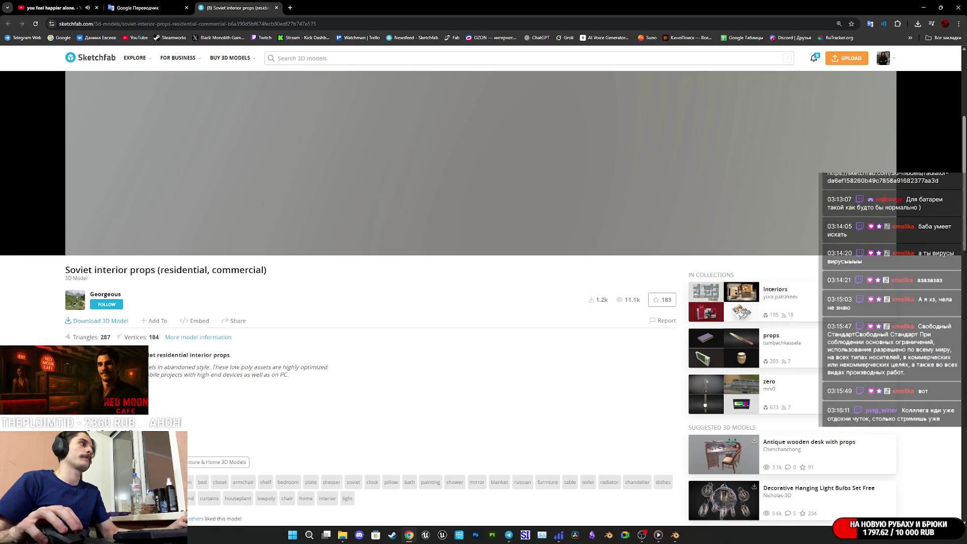
pyautogui.moveTo(278, 373)
pyautogui.mouseDown()
pyautogui.moveTo(143, 367)
pyautogui.moveTo(136, 354)
pyautogui.mouseUp()
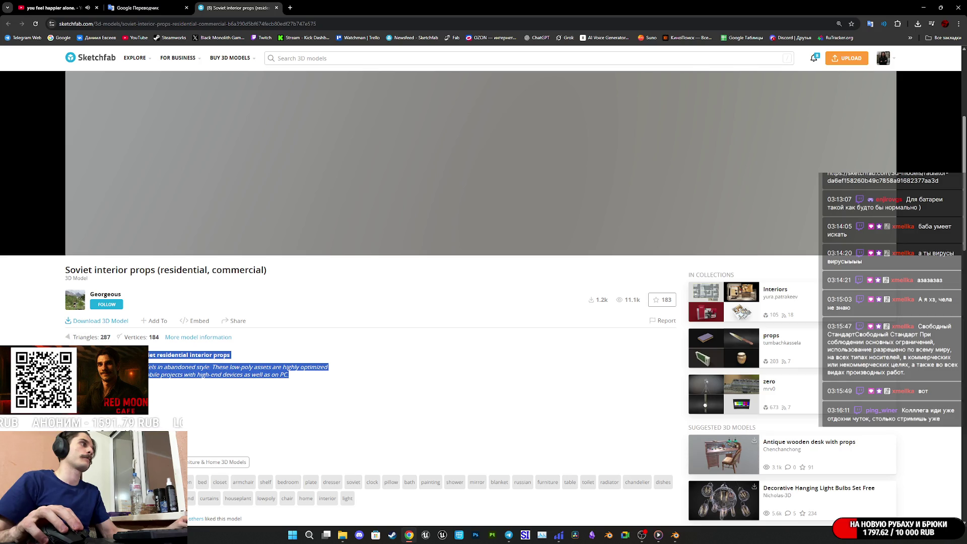
pyautogui.click(196, 349)
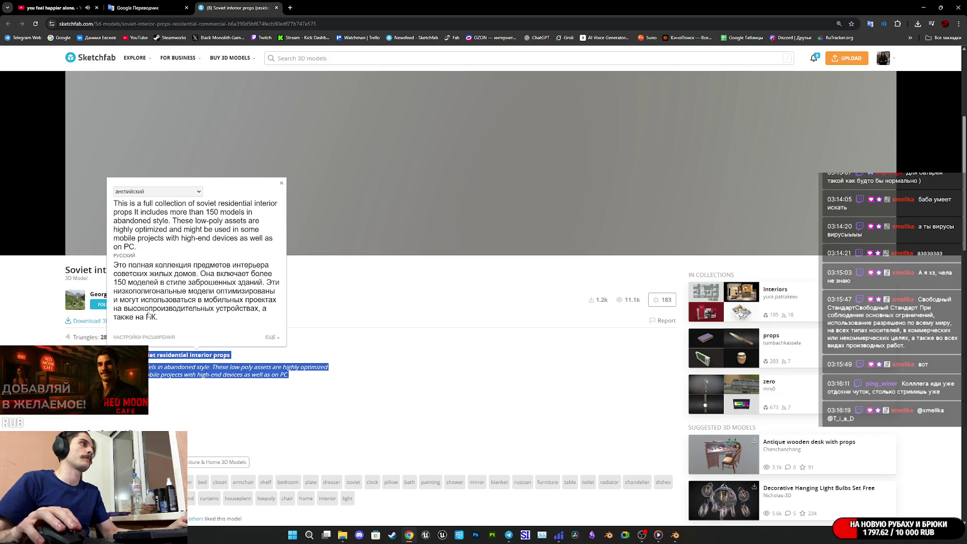
pyautogui.click(346, 371)
pyautogui.scroll(-7, 343, 373)
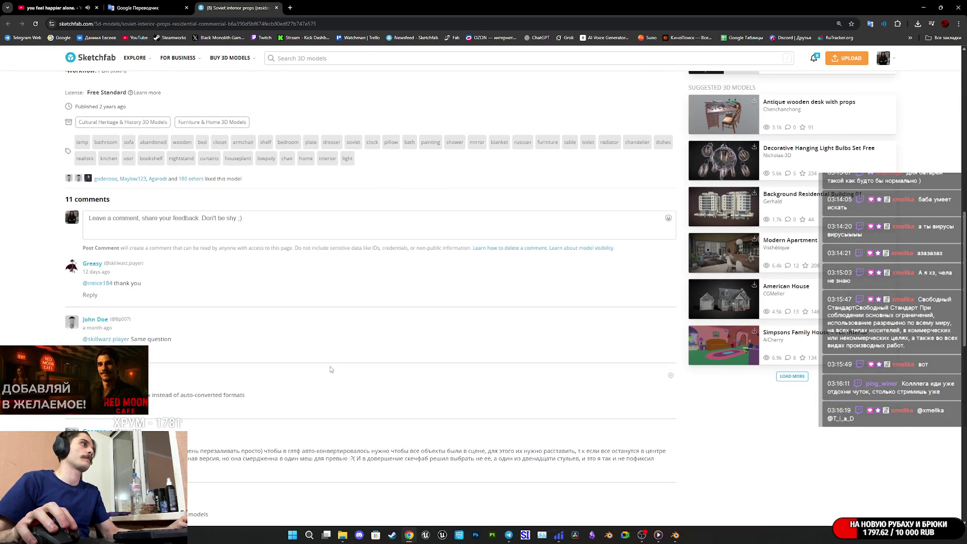
pyautogui.scroll(-1, 264, 384)
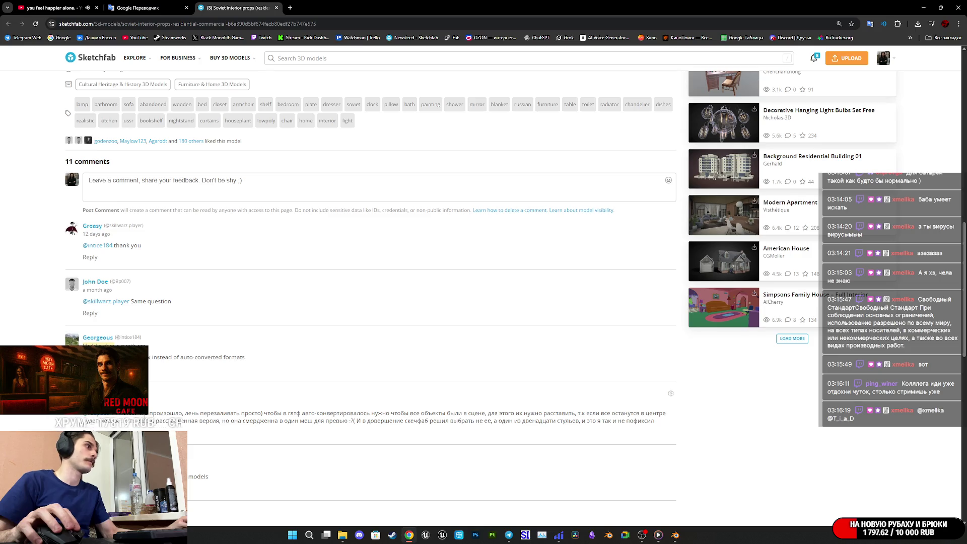
pyautogui.moveTo(218, 416)
pyautogui.mouseDown()
pyautogui.moveTo(654, 421)
pyautogui.moveTo(108, 420)
pyautogui.moveTo(654, 422)
pyautogui.moveTo(200, 423)
pyautogui.moveTo(499, 430)
pyautogui.moveTo(562, 420)
pyautogui.mouseUp()
pyautogui.scroll(-2, 501, 427)
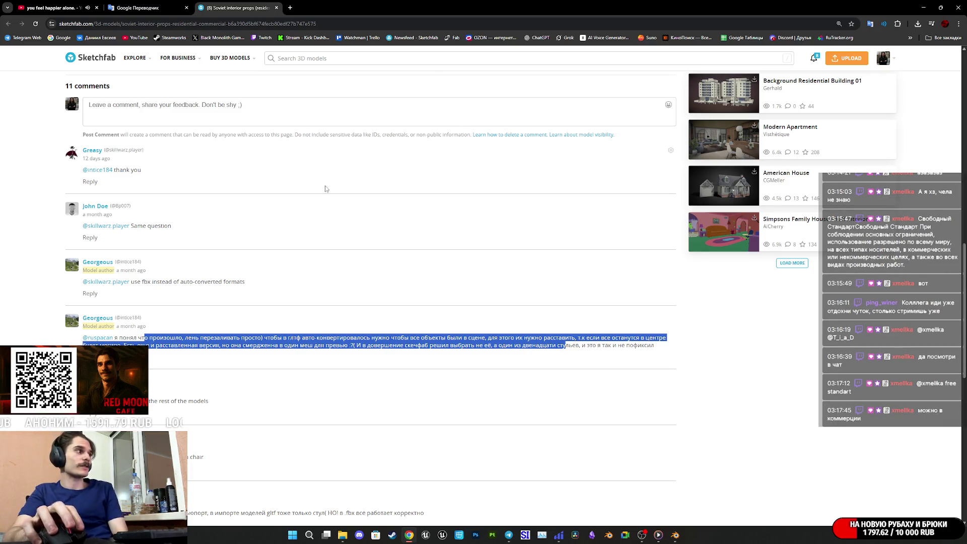
pyautogui.scroll(-5, 327, 191)
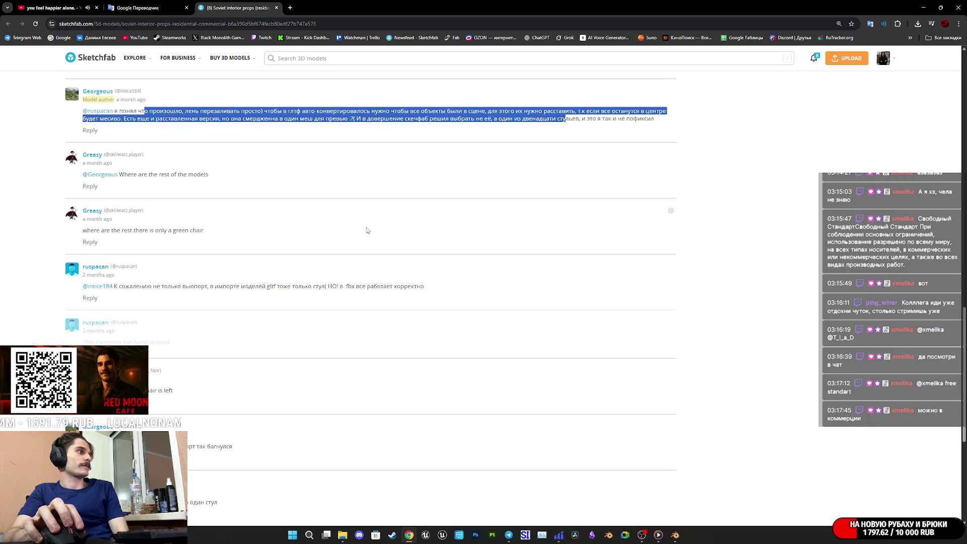
pyautogui.scroll(2, 368, 229)
pyautogui.scroll(-6, 372, 229)
pyautogui.scroll(10, 380, 228)
pyautogui.scroll(15, 381, 227)
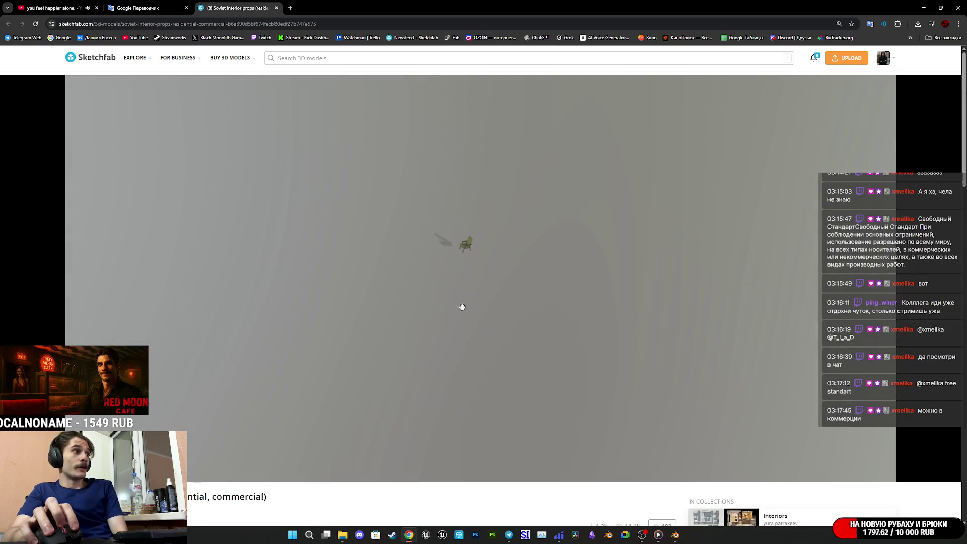
pyautogui.scroll(-8, 282, 227)
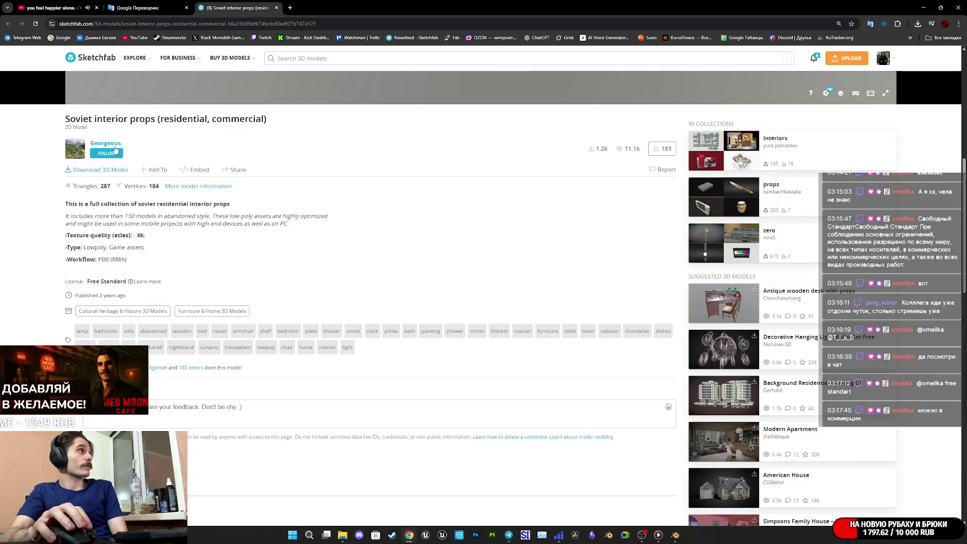
# Step: Browse the author's profile, open their Soviet building model in a background tab, and switch to it
pyautogui.click(104, 144)
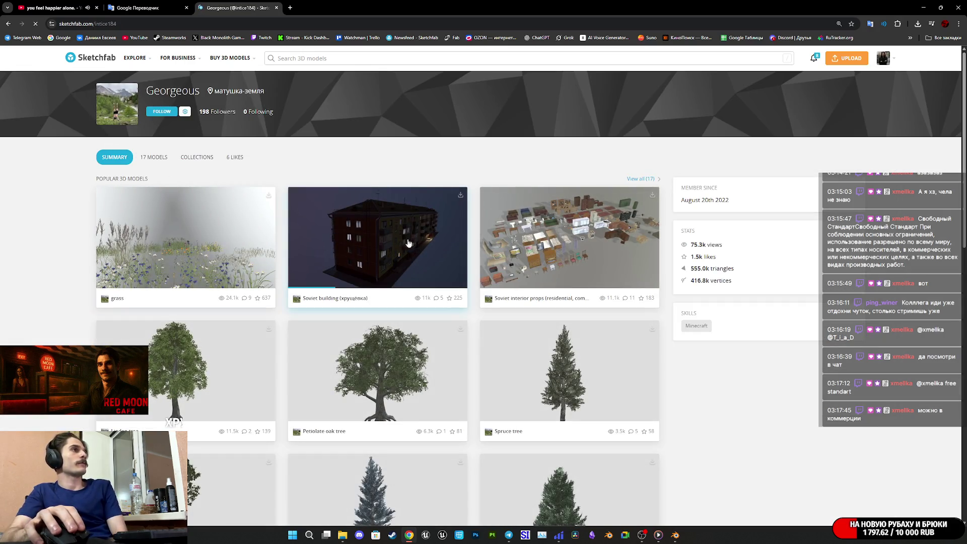
pyautogui.middleClick(403, 240)
pyautogui.scroll(-3, 404, 240)
pyautogui.scroll(3, 405, 240)
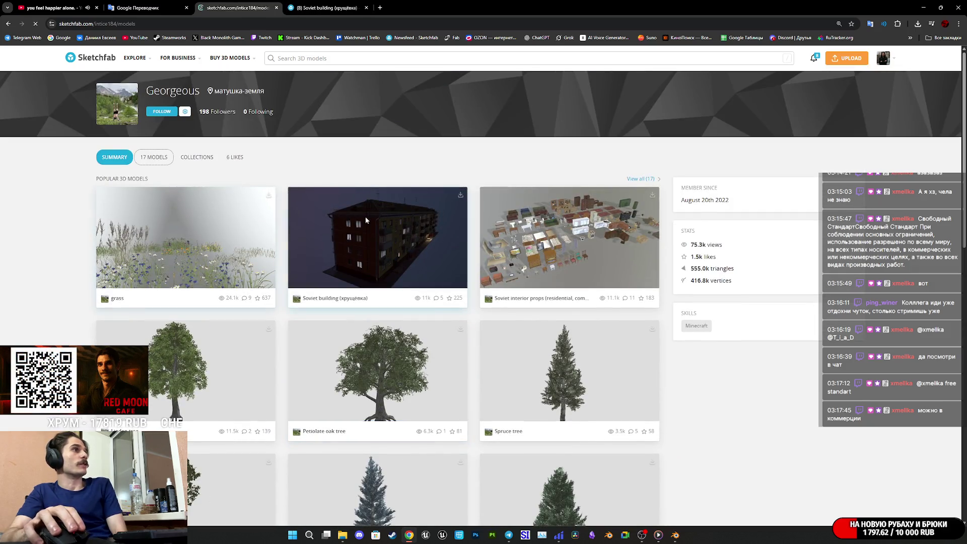
pyautogui.scroll(-10, 474, 237)
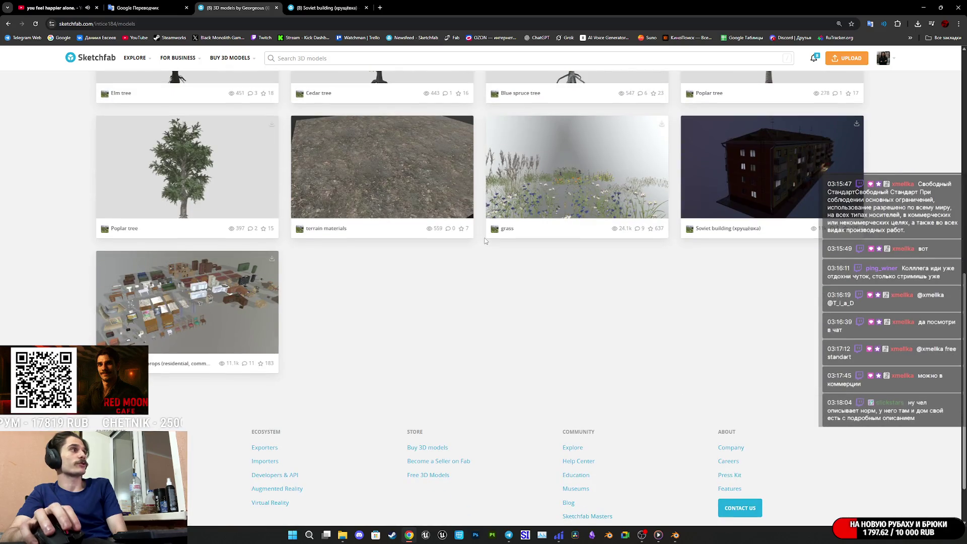
pyautogui.scroll(4, 485, 241)
pyautogui.click(319, 4)
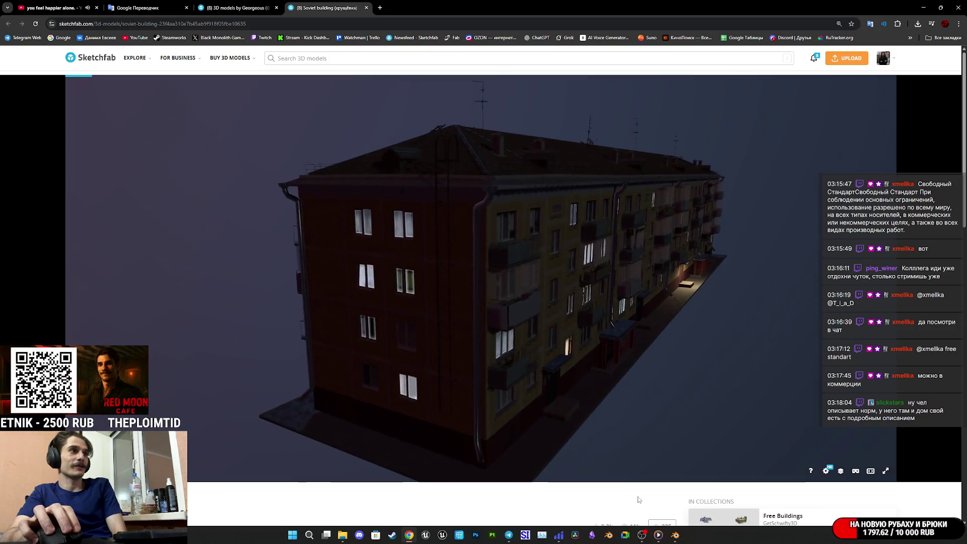
# Step: Open the Model Inspector and view the building as wireframe over white matcap from several angles
pyautogui.moveTo(654, 388)
pyautogui.mouseDown()
pyautogui.moveTo(563, 349)
pyautogui.moveTo(574, 344)
pyautogui.mouseUp()
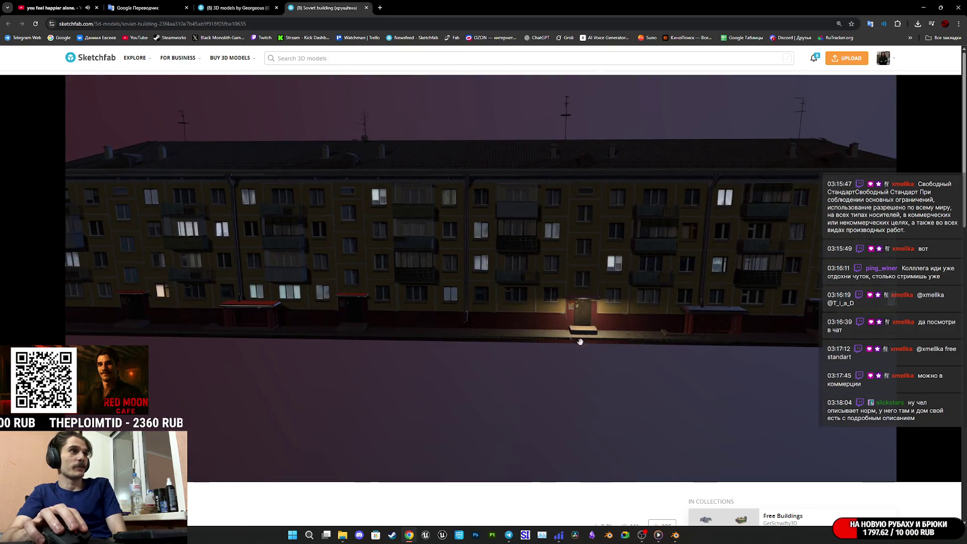
pyautogui.scroll(5, 574, 345)
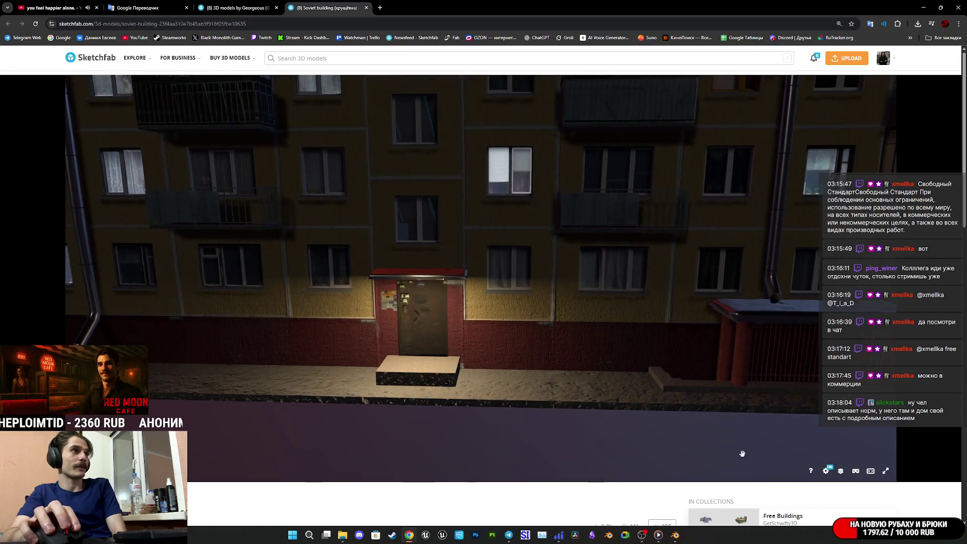
pyautogui.click(842, 473)
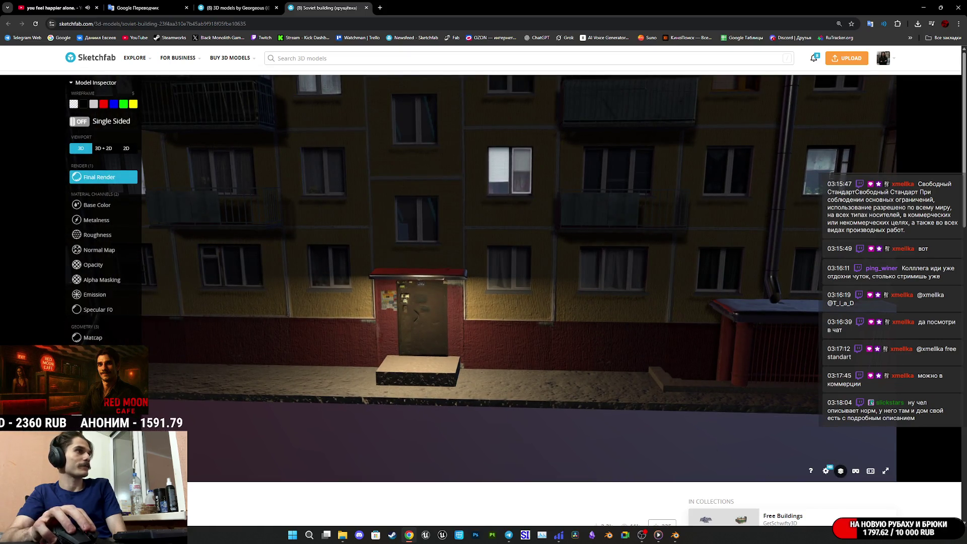
pyautogui.press('5')
pyautogui.press('3')
pyautogui.moveTo(161, 235)
pyautogui.mouseDown()
pyautogui.moveTo(461, 292)
pyautogui.moveTo(463, 307)
pyautogui.mouseUp()
pyautogui.scroll(5, 463, 308)
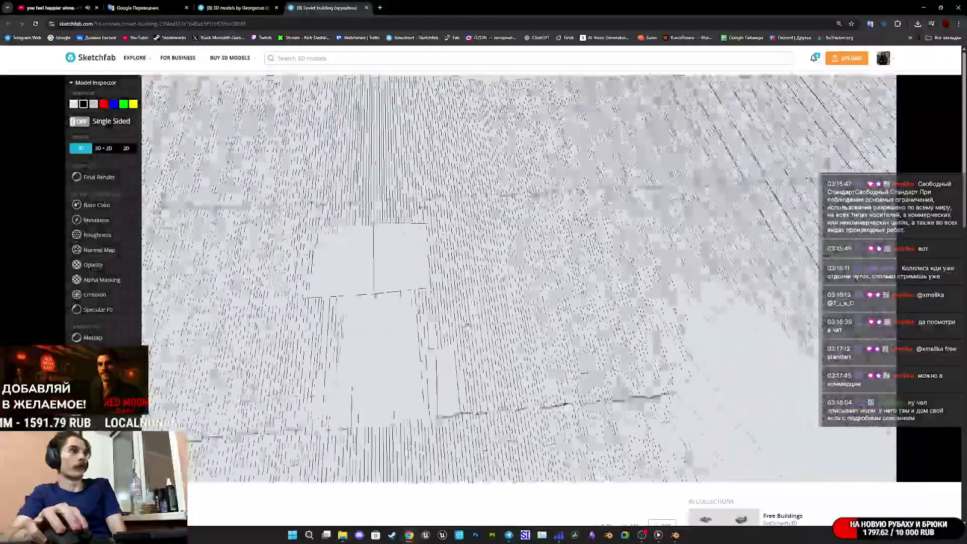
pyautogui.scroll(-5, 467, 325)
pyautogui.moveTo(467, 325); pyautogui.dragTo(888, 332)
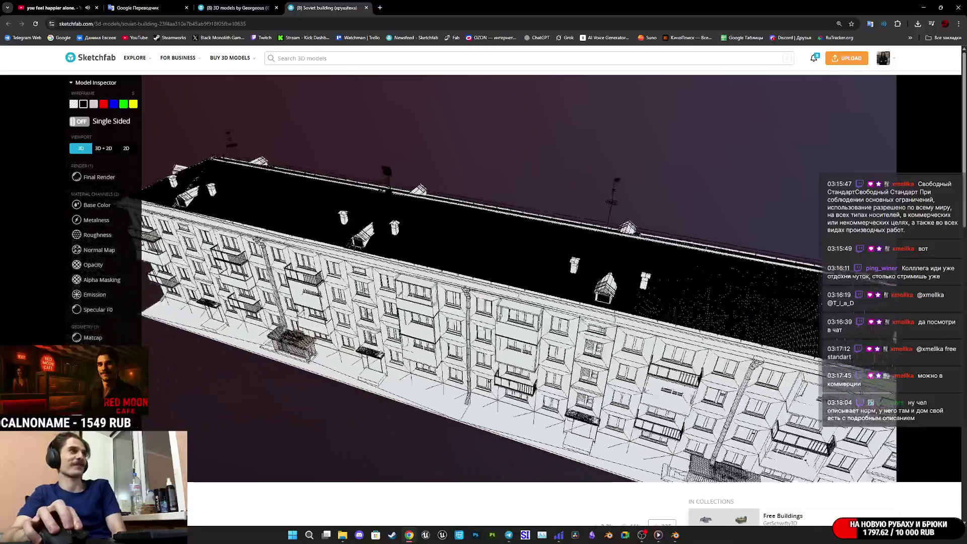
pyautogui.scroll(10, 890, 332)
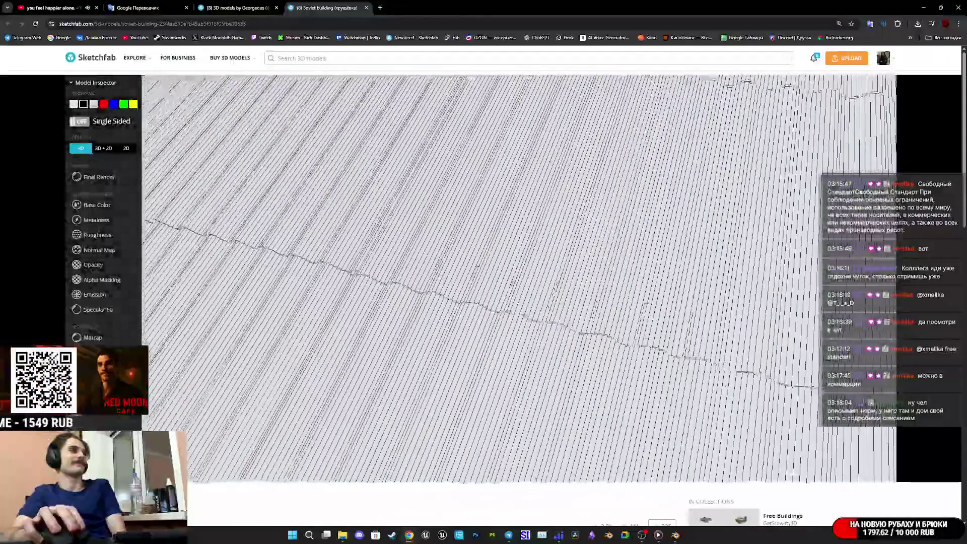
# Step: Show only Base Color in 3D+2D mode and browse the model's materials list
pyautogui.click(97, 205)
pyautogui.click(104, 148)
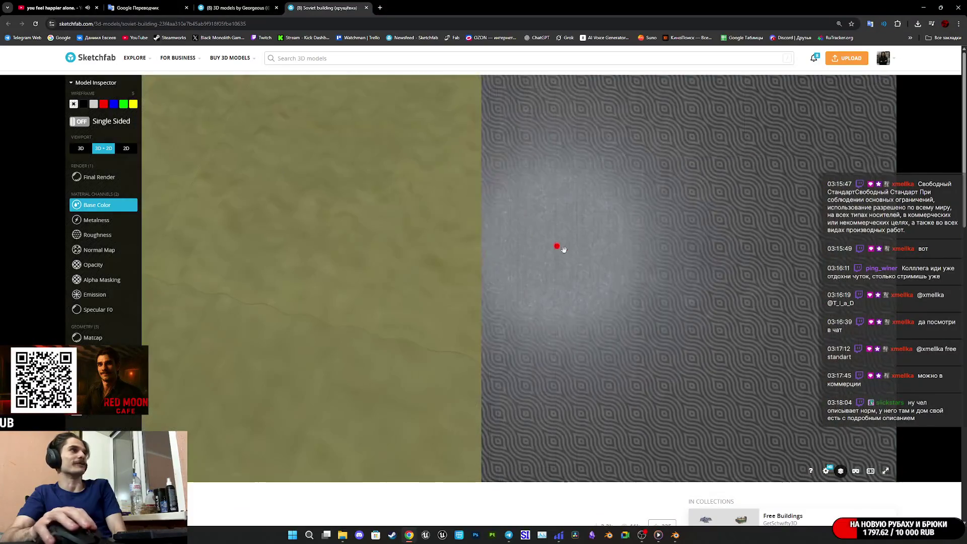
pyautogui.scroll(-10, 272, 310)
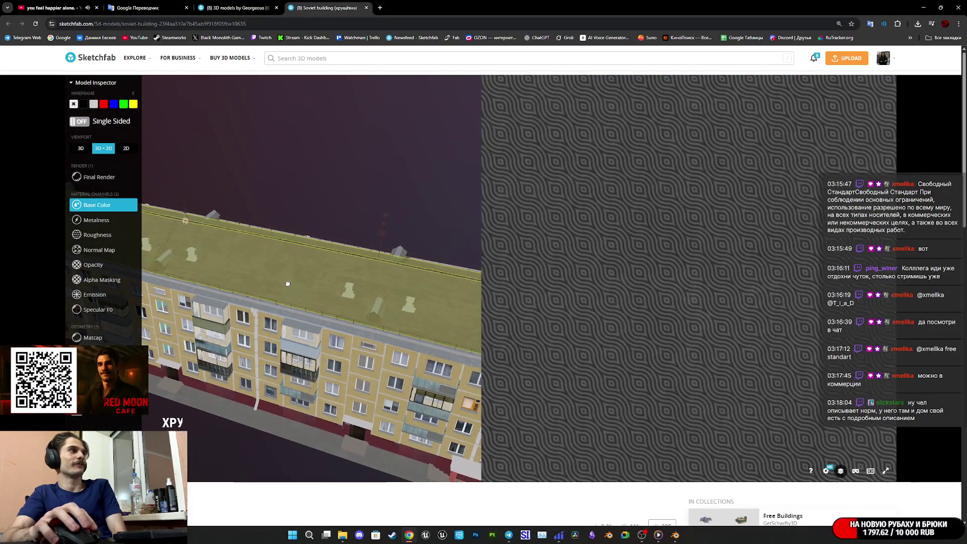
pyautogui.scroll(-5, 287, 284)
pyautogui.click(840, 90)
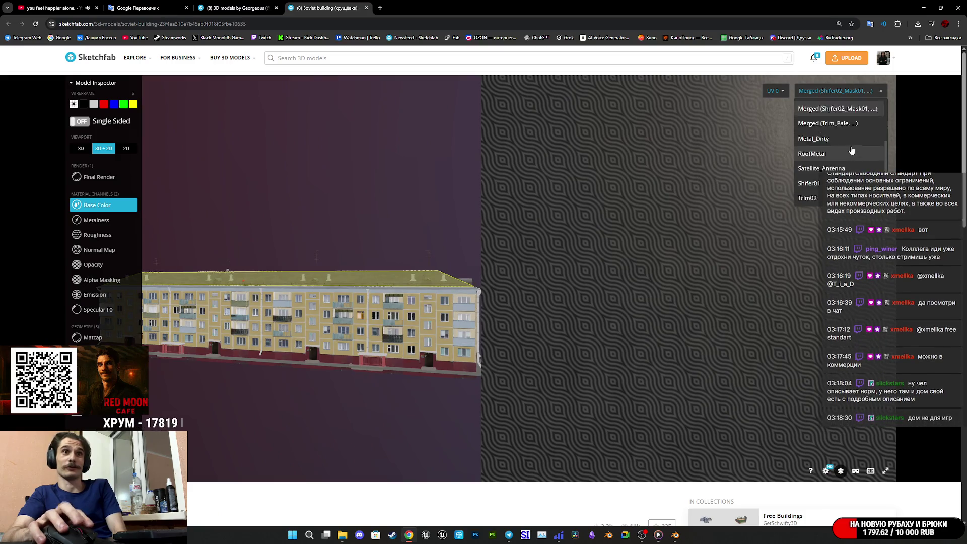
pyautogui.scroll(5, 851, 150)
pyautogui.scroll(-8, 849, 166)
pyautogui.scroll(-2, 848, 166)
pyautogui.scroll(1, 845, 166)
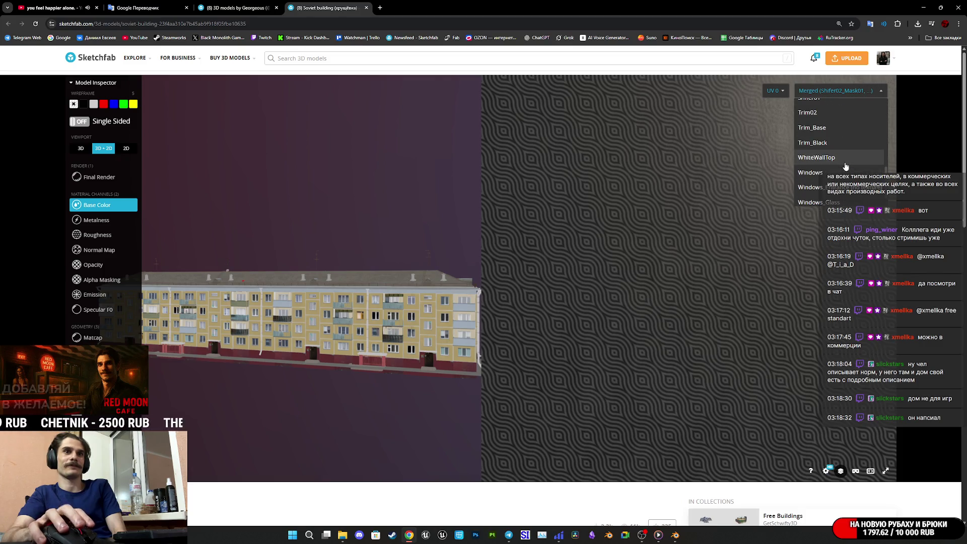
pyautogui.scroll(-5, 449, 501)
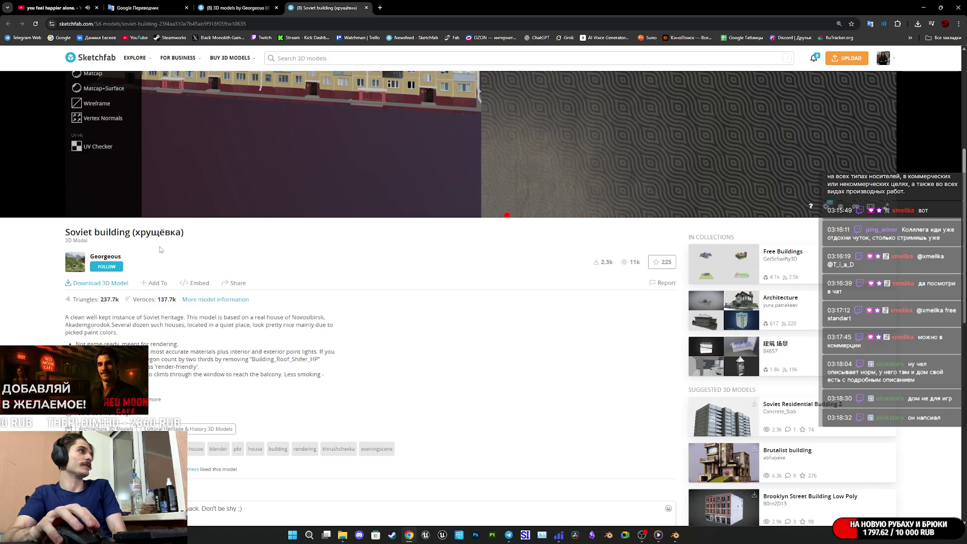
pyautogui.scroll(-4, 225, 356)
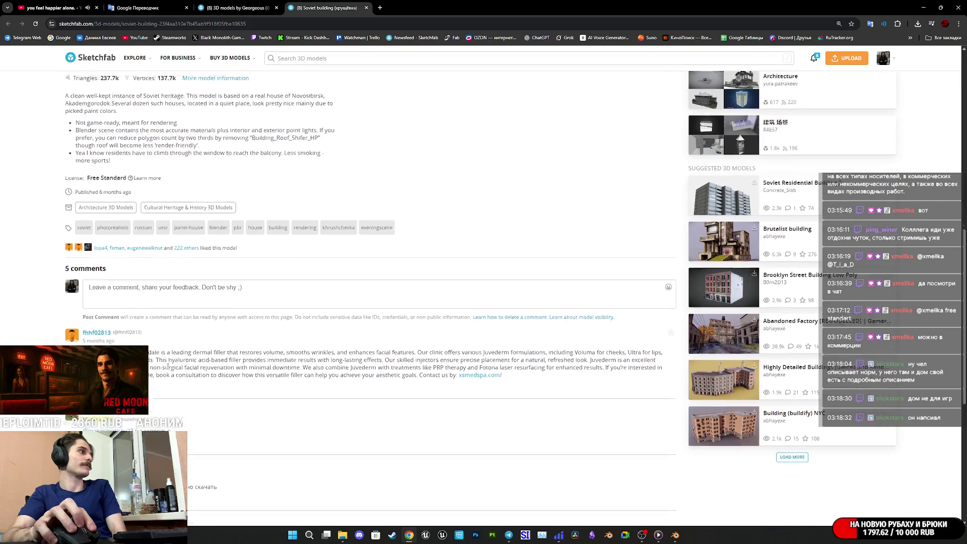
pyautogui.scroll(5, 224, 356)
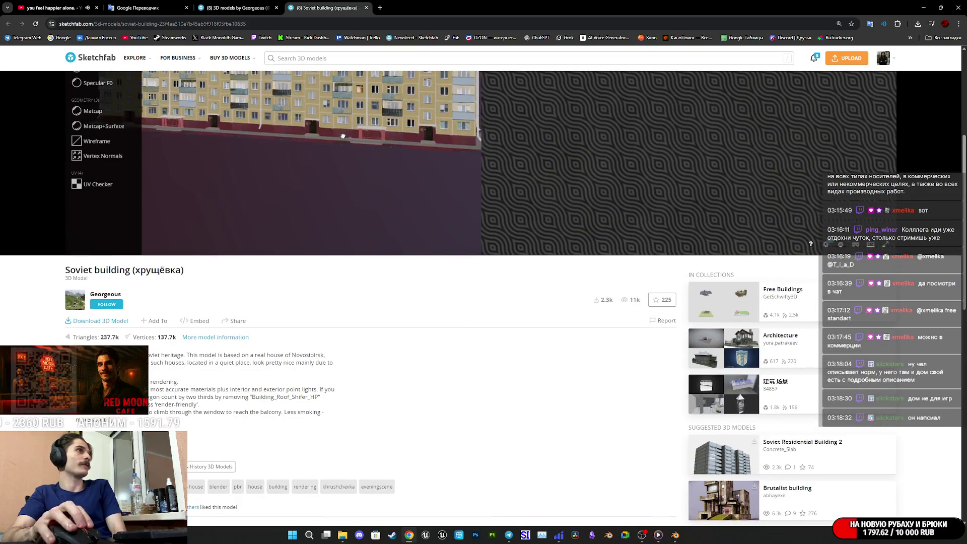
pyautogui.scroll(5, 117, 222)
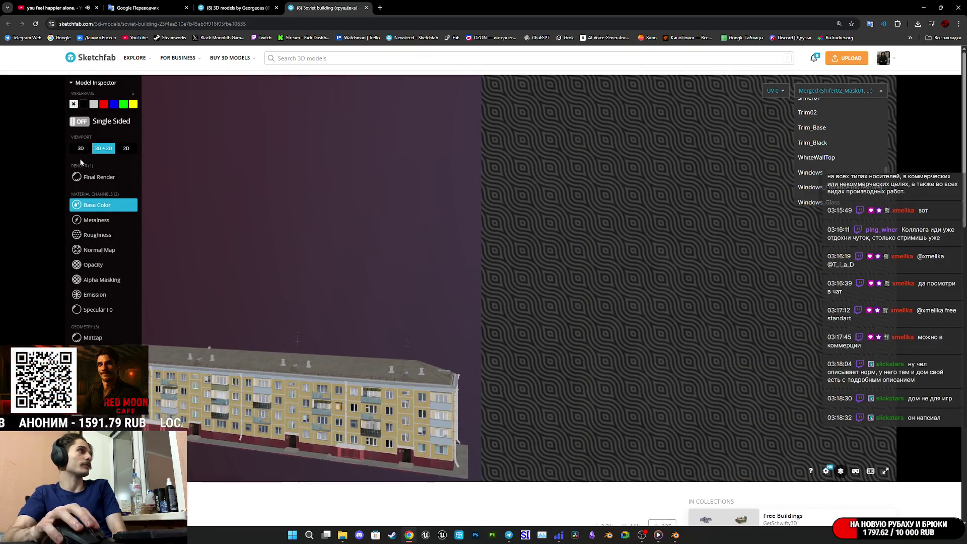
# Step: Switch back to the plain 3D view with Final Render and orbit to an angled perspective
pyautogui.click(81, 148)
pyautogui.scroll(5, 483, 383)
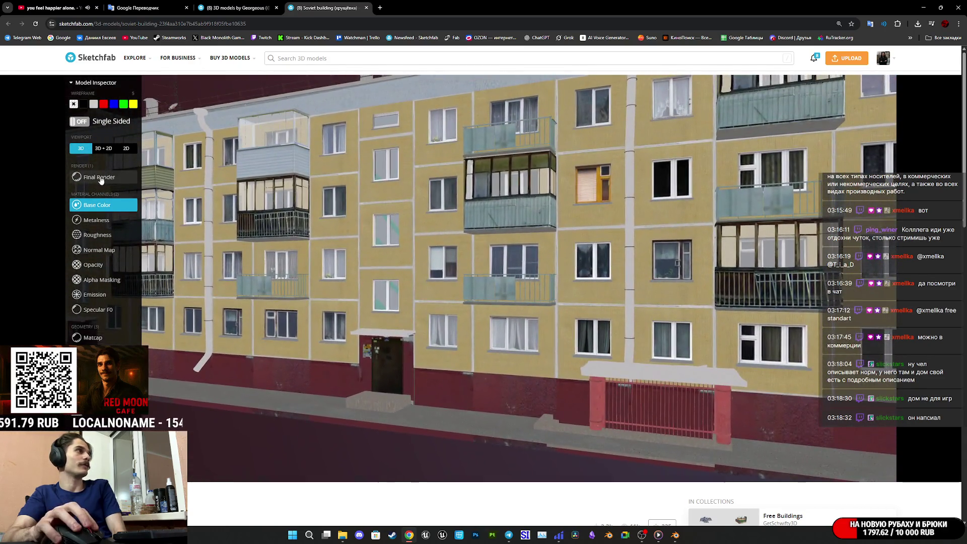
pyautogui.click(98, 176)
pyautogui.scroll(8, 460, 296)
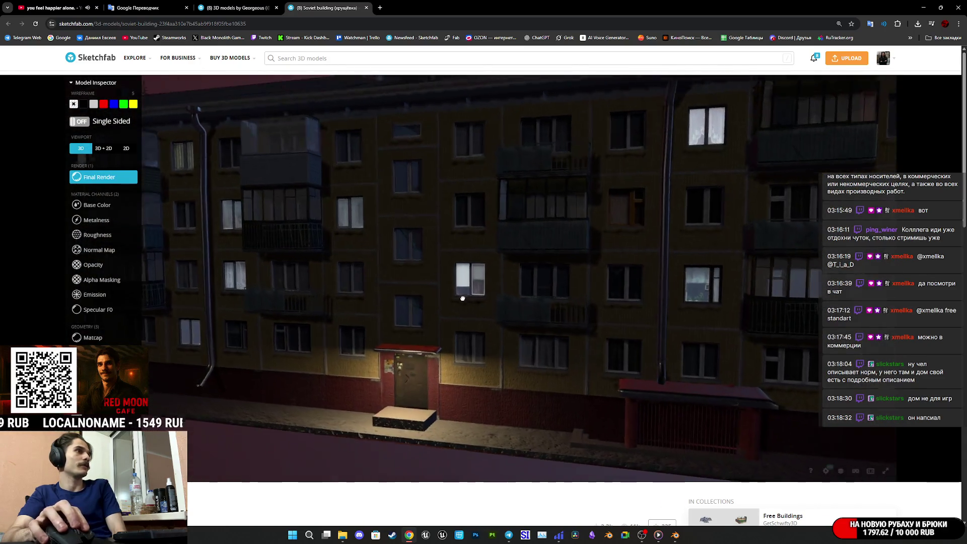
pyautogui.scroll(10, 483, 302)
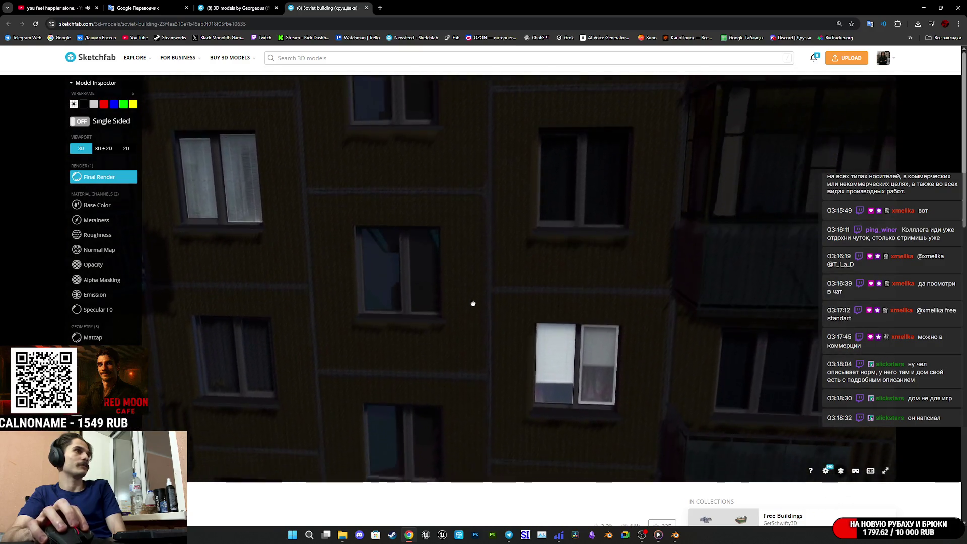
pyautogui.scroll(-10, 474, 297)
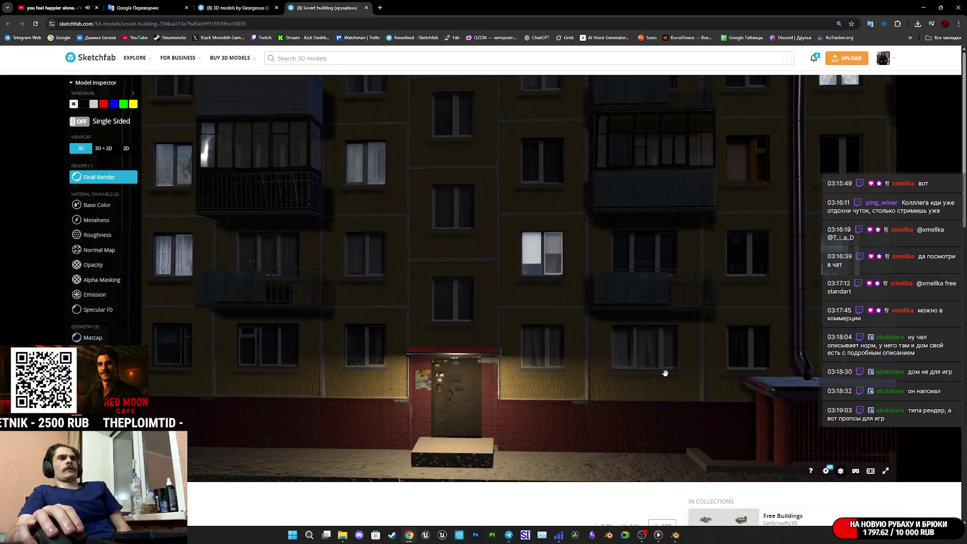
pyautogui.scroll(-5, 648, 373)
pyautogui.moveTo(699, 339)
pyautogui.mouseDown()
pyautogui.moveTo(574, 319)
pyautogui.moveTo(562, 333)
pyautogui.moveTo(651, 328)
pyautogui.moveTo(571, 357)
pyautogui.moveTo(587, 352)
pyautogui.mouseUp()
# Step: Translate the rendering note and the balcony-climbing bullet into Russian, then close the popup
pyautogui.scroll(-6, 295, 367)
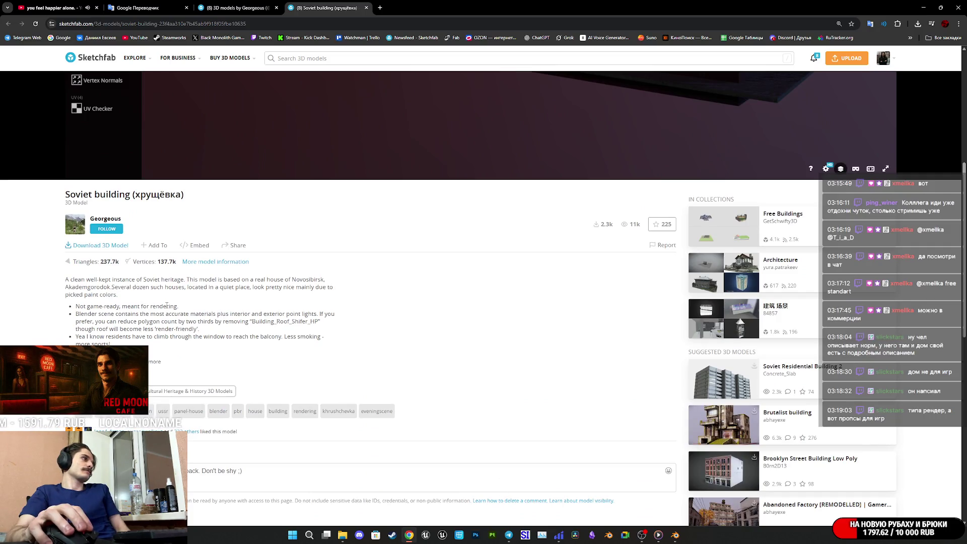
pyautogui.click(72, 297)
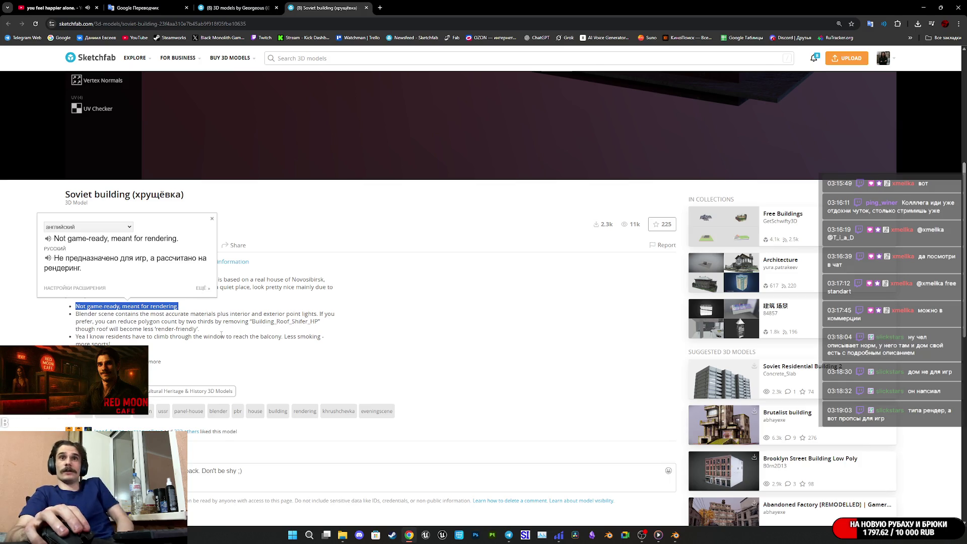
pyautogui.moveTo(111, 344); pyautogui.dragTo(74, 340)
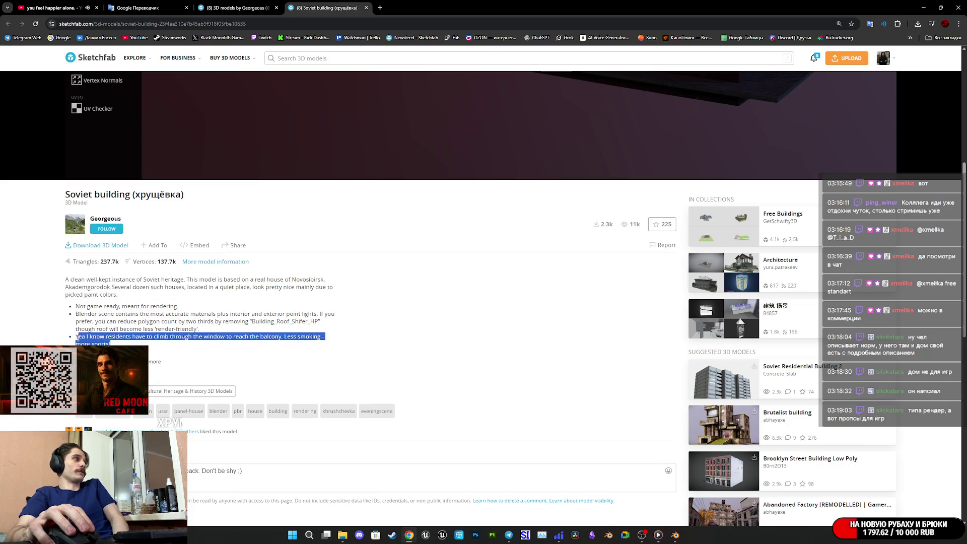
pyautogui.click(72, 326)
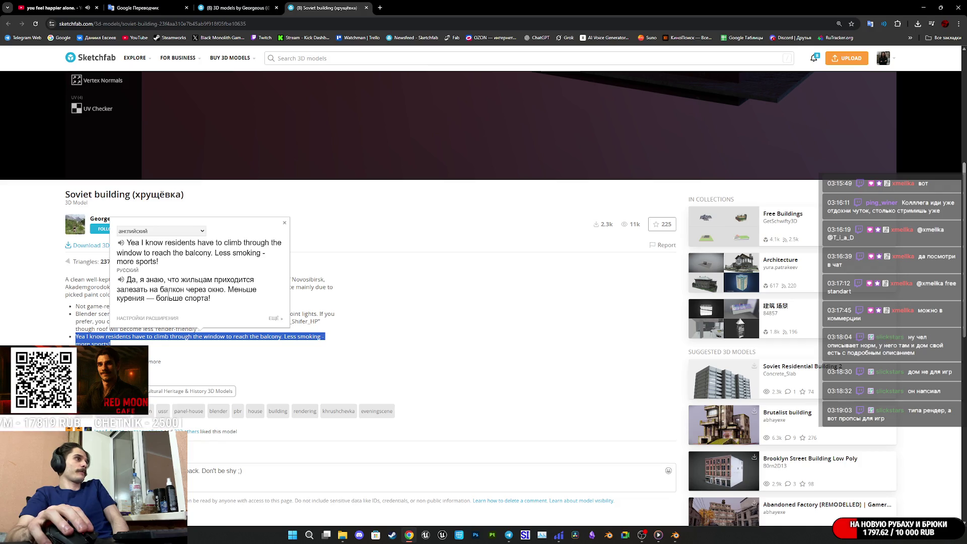
pyautogui.click(391, 345)
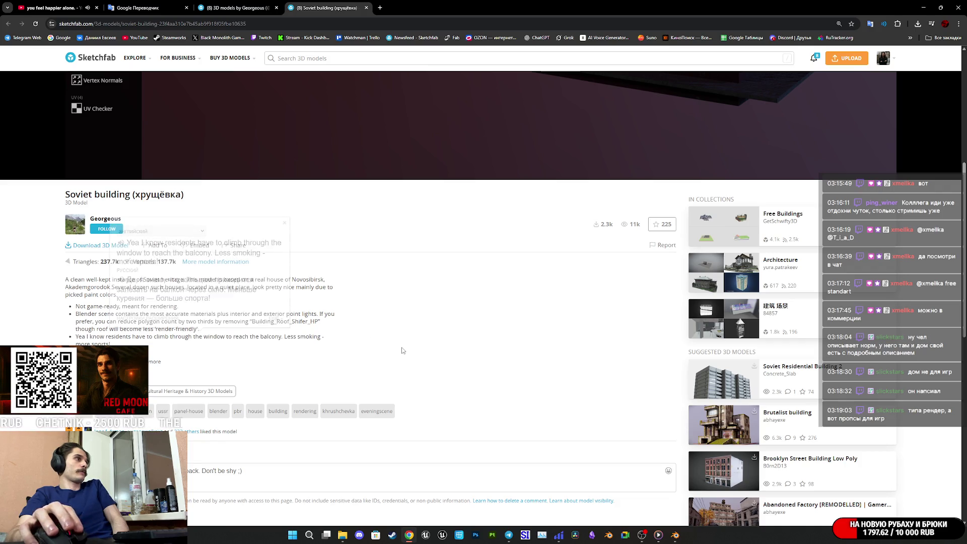
# Step: Close the Soviet building tab, pass through the Translate and YouTube tabs, and bring Blender forward
pyautogui.scroll(5, 431, 365)
pyautogui.scroll(5, 543, 298)
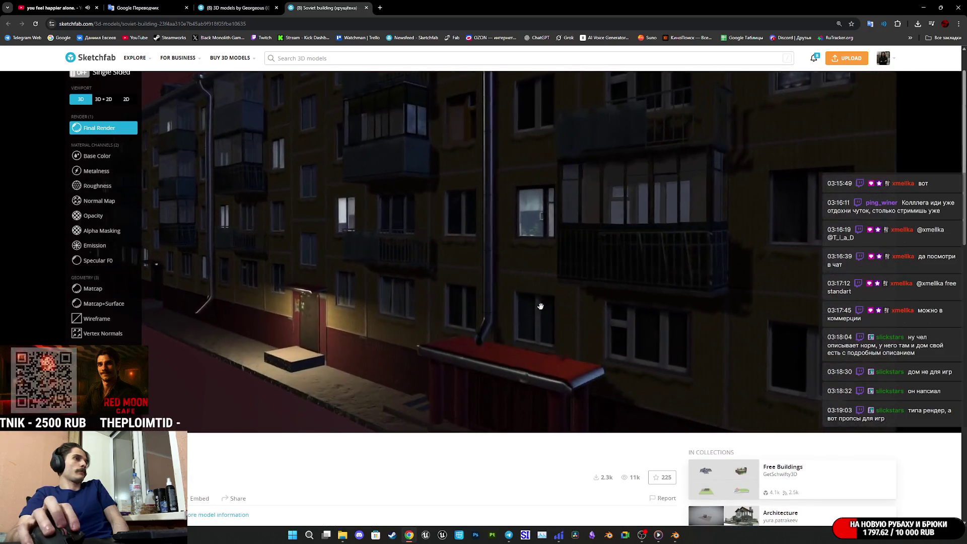
pyautogui.middleClick(317, 4)
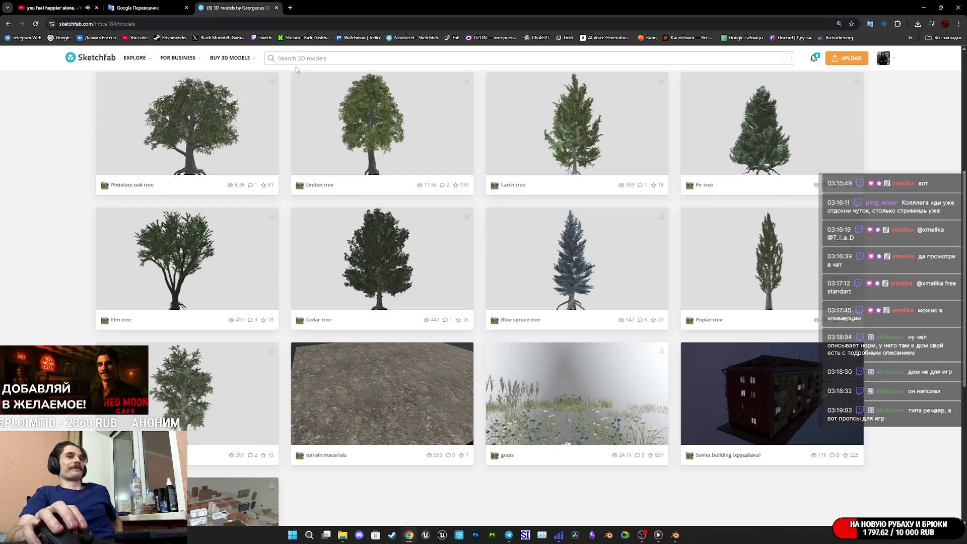
pyautogui.click(172, 3)
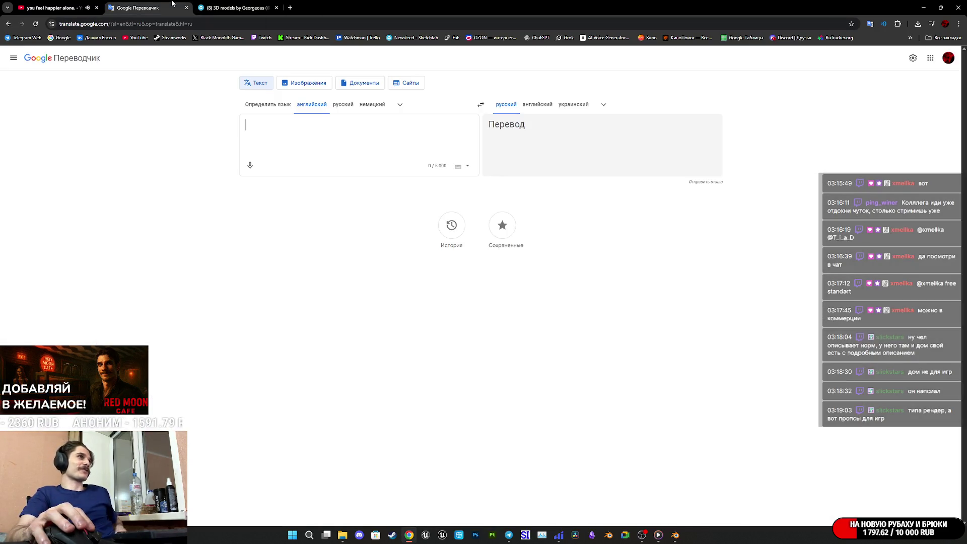
pyautogui.click(72, 3)
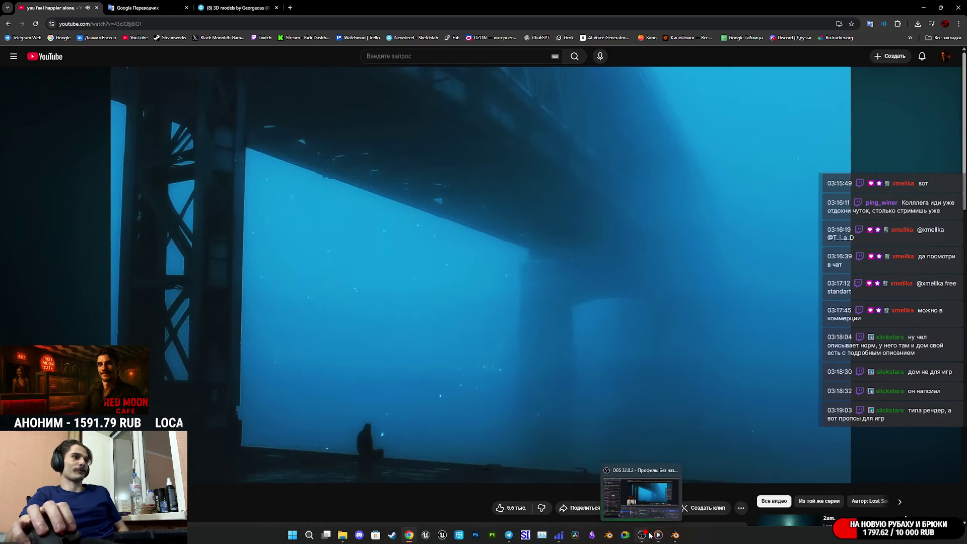
pyautogui.click(674, 534)
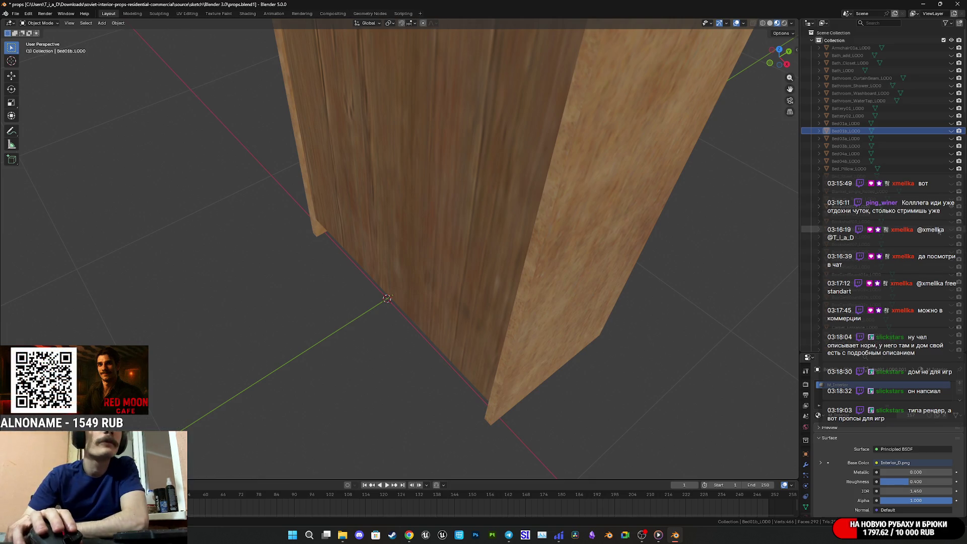
# Step: Step through the cabinets to the bookshelf and orbit to inspect its front
pyautogui.click(951, 207)
pyautogui.click(952, 214)
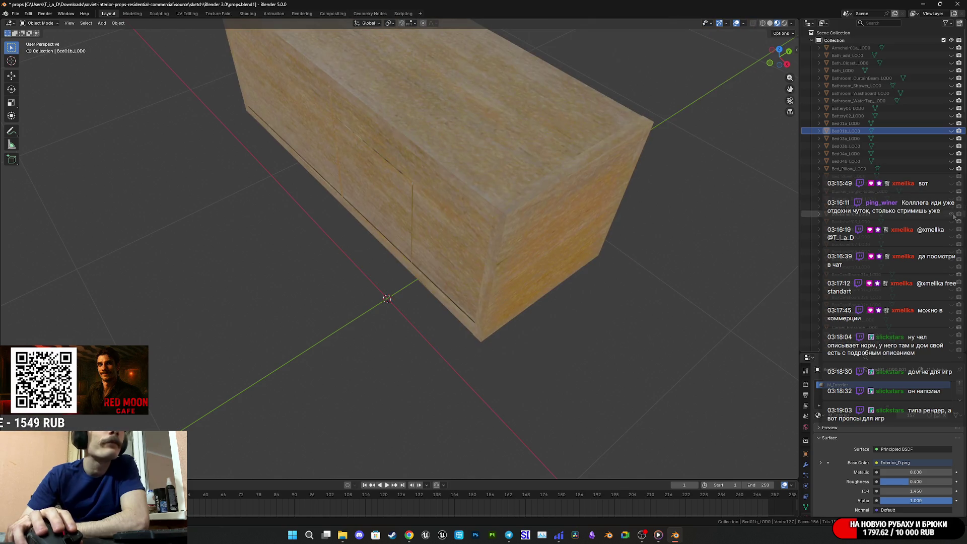
pyautogui.click(952, 214)
pyautogui.click(951, 221)
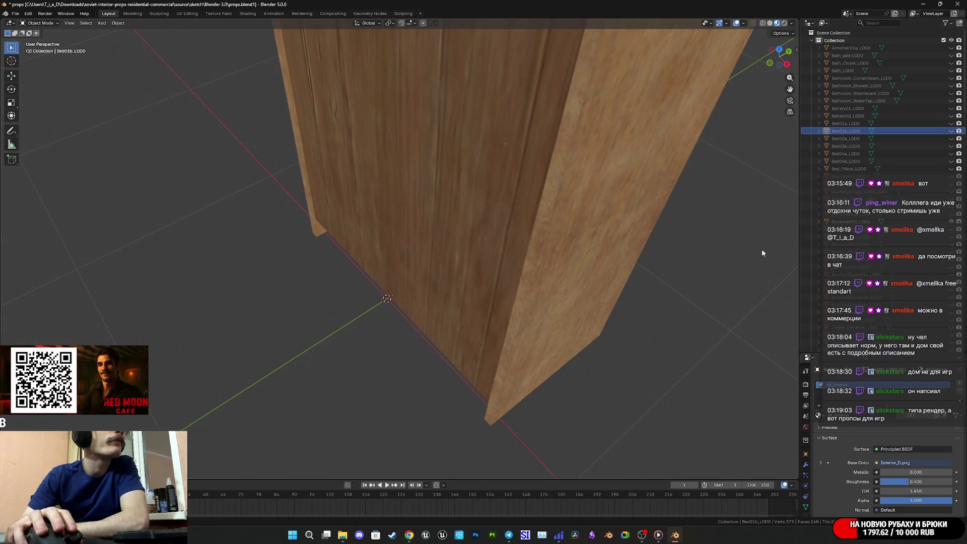
pyautogui.scroll(-8, 492, 233)
pyautogui.moveTo(491, 233)
pyautogui.mouseDown(button='middle')
pyautogui.moveTo(388, 211)
pyautogui.moveTo(412, 226)
pyautogui.mouseUp(button='middle')
pyautogui.scroll(4, 413, 222)
pyautogui.scroll(-4, 412, 226)
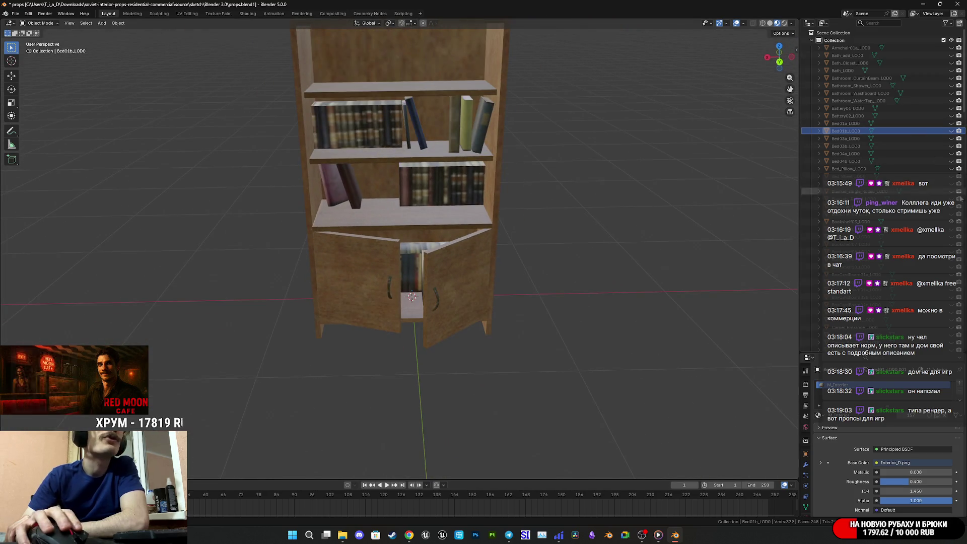
# Step: Preview the sliding-door cabinet, bookcase cabinet, open bookshelf and tall cabinet, ending on the filled bookcase
pyautogui.click(951, 222)
pyautogui.click(951, 229)
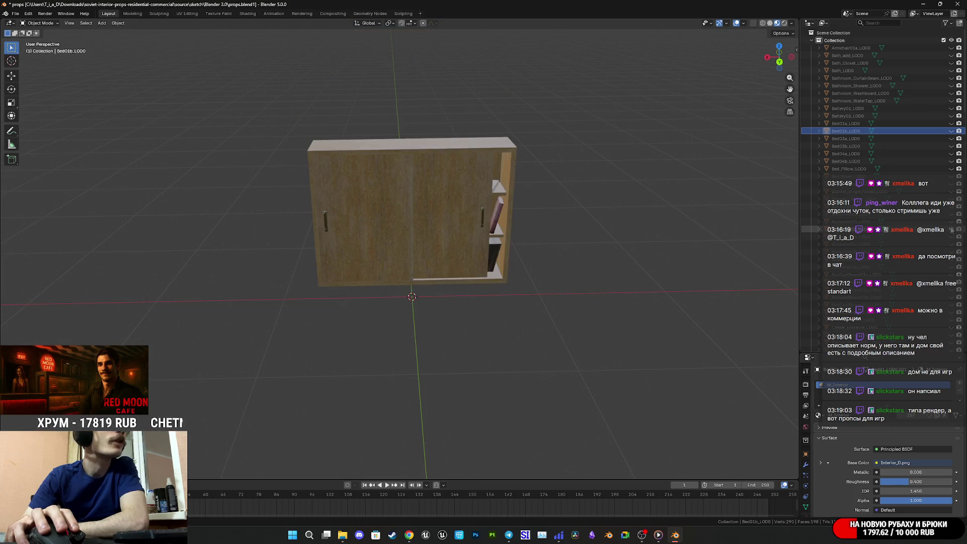
pyautogui.click(951, 230)
pyautogui.click(952, 237)
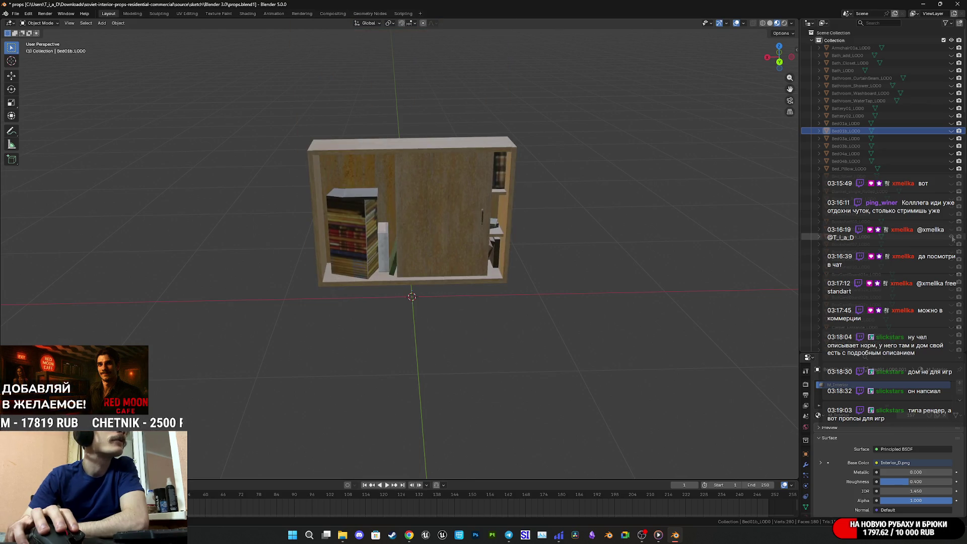
pyautogui.click(951, 236)
pyautogui.click(951, 245)
pyautogui.click(952, 244)
pyautogui.click(951, 252)
pyautogui.click(952, 251)
pyautogui.click(952, 259)
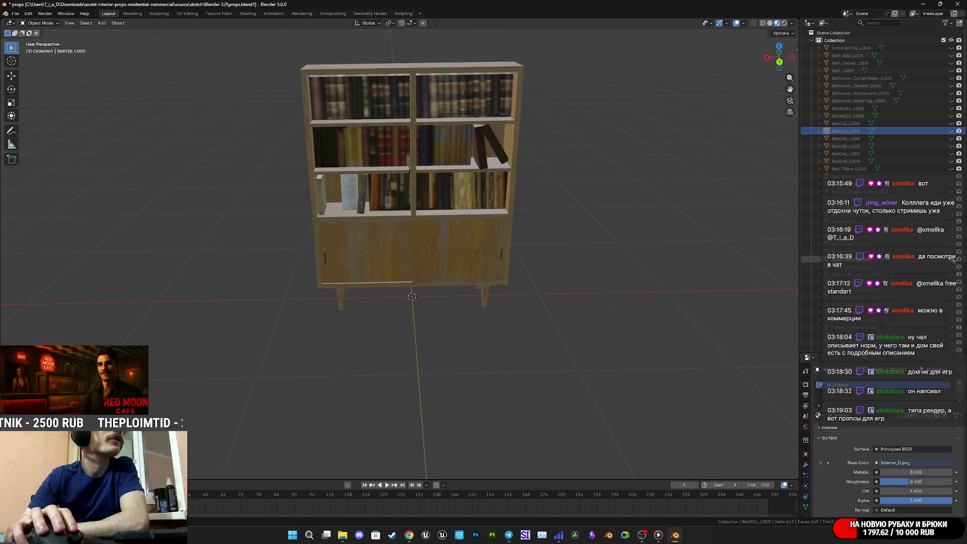
# Step: Compare the filled bookcase with the smaller bookshelf, then hide both
pyautogui.click(951, 270)
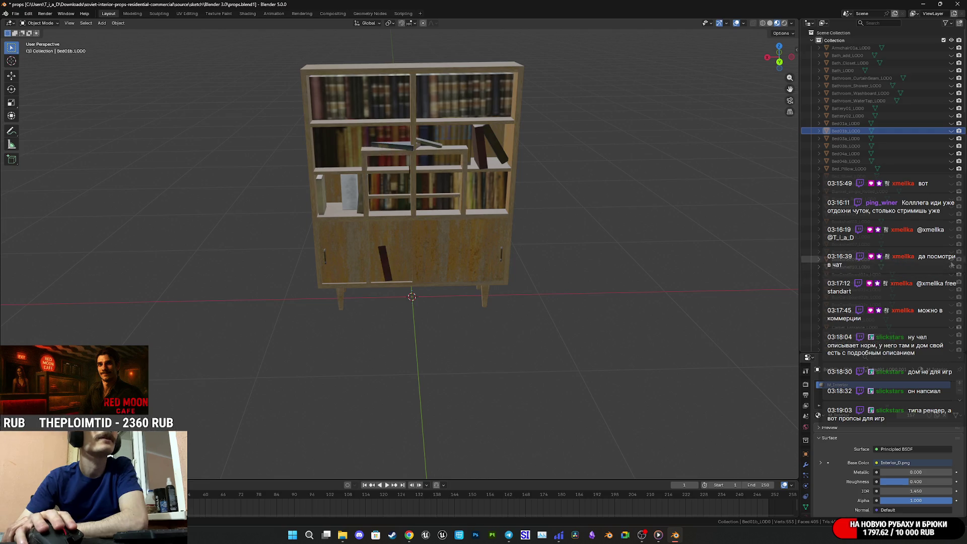
pyautogui.click(952, 261)
pyautogui.click(953, 261)
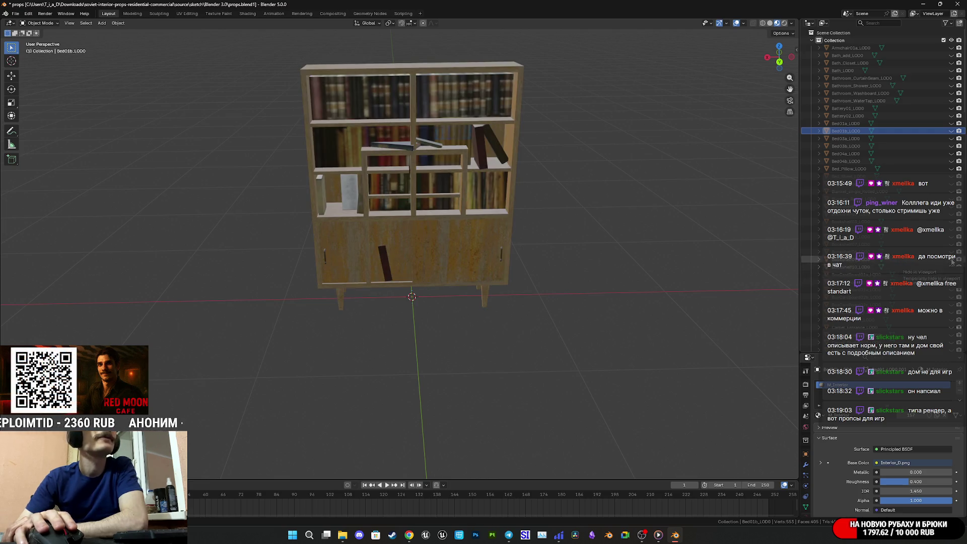
pyautogui.click(952, 260)
pyautogui.click(951, 267)
# Step: Preview the closed and open-flap cardboard boxes and remaining props, hiding every one
pyautogui.click(951, 275)
pyautogui.click(951, 274)
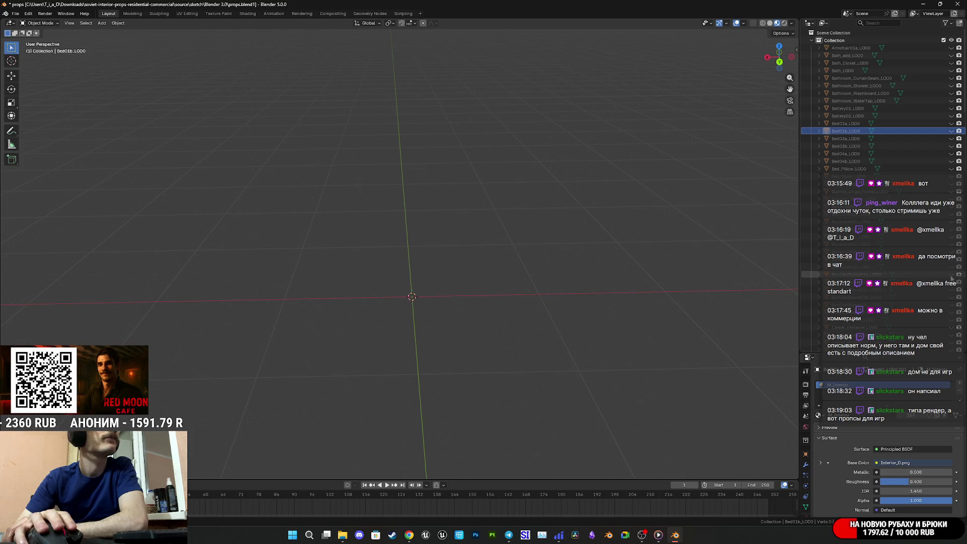
pyautogui.click(951, 282)
pyautogui.click(952, 283)
pyautogui.click(950, 290)
pyautogui.click(951, 290)
pyautogui.click(951, 297)
pyautogui.click(951, 298)
pyautogui.click(952, 306)
pyautogui.click(952, 305)
pyautogui.click(952, 313)
pyautogui.click(952, 313)
pyautogui.click(952, 321)
pyautogui.click(951, 320)
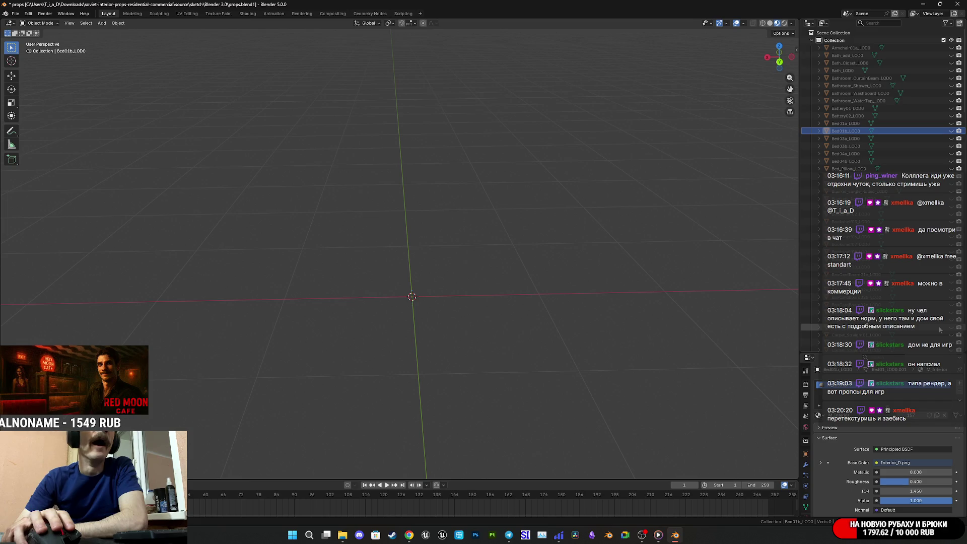
# Step: Show and select the red floral carpet, orbiting and zooming to view it from above
pyautogui.click(952, 328)
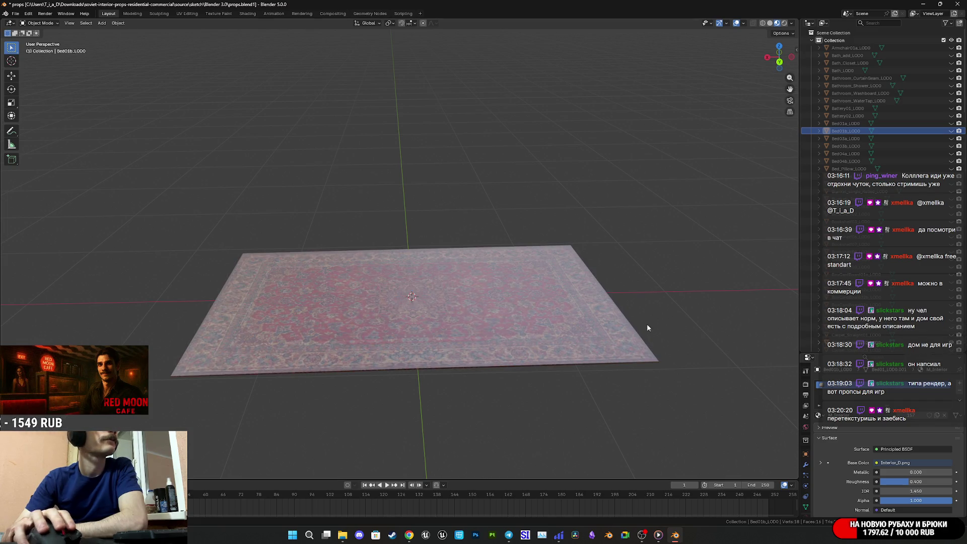
pyautogui.click(571, 332)
pyautogui.moveTo(590, 319)
pyautogui.mouseDown(button='middle')
pyautogui.moveTo(591, 356)
pyautogui.moveTo(516, 361)
pyautogui.moveTo(524, 348)
pyautogui.mouseUp(button='middle')
pyautogui.scroll(5, 515, 360)
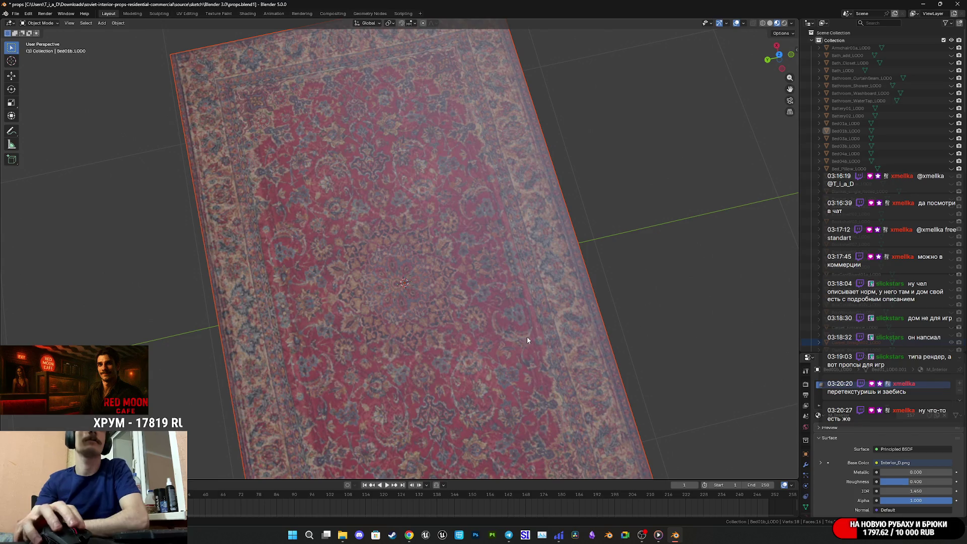
pyautogui.scroll(-6, 944, 306)
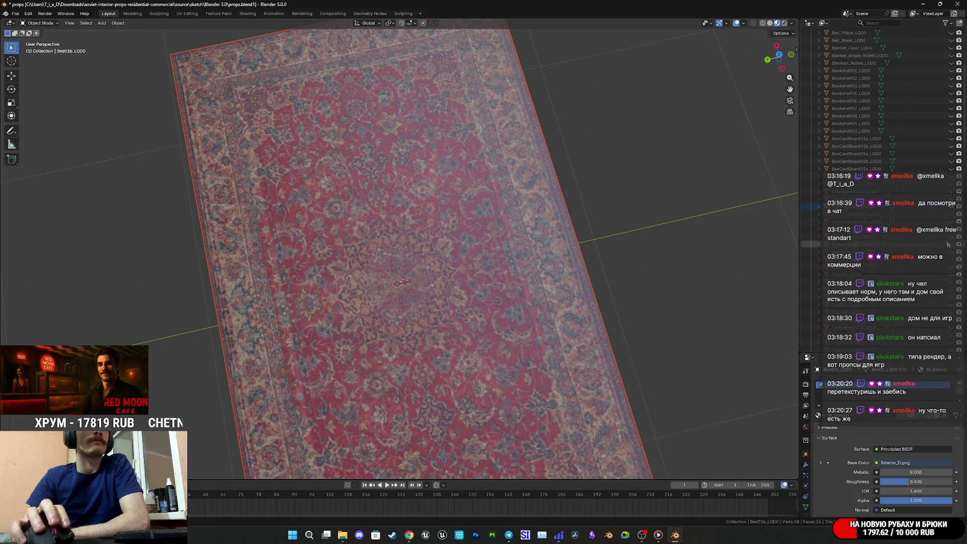
# Step: Preview the wavy-edged, diamond-pattern and floral carpet variants, hiding each afterward
pyautogui.click(951, 211)
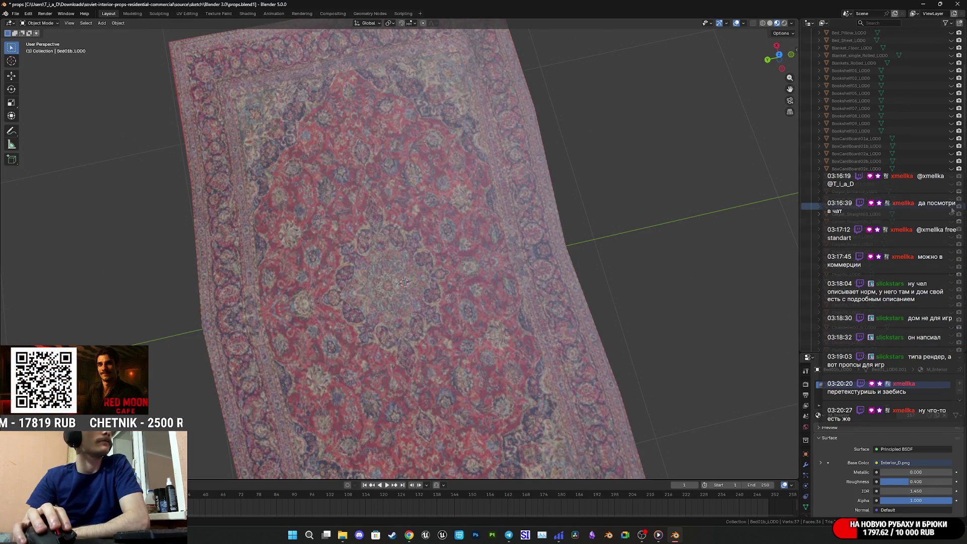
pyautogui.click(951, 216)
pyautogui.click(951, 216)
pyautogui.click(951, 215)
pyautogui.click(953, 230)
pyautogui.click(952, 230)
pyautogui.click(951, 238)
pyautogui.click(950, 239)
pyautogui.click(952, 245)
pyautogui.click(952, 245)
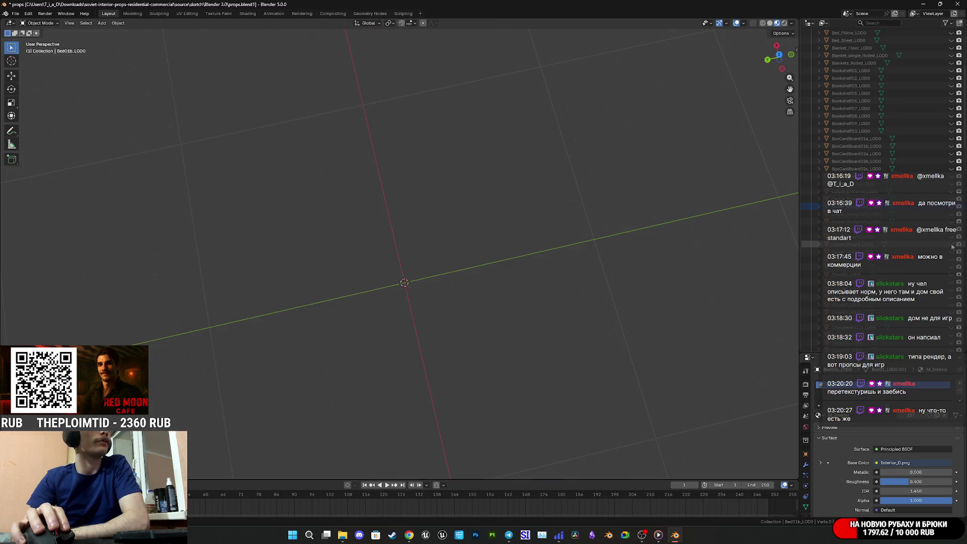
pyautogui.click(950, 254)
pyautogui.click(950, 255)
# Step: Show the wooden slatted chair and orbit and zoom around it
pyautogui.click(952, 260)
pyautogui.click(951, 259)
pyautogui.click(952, 260)
pyautogui.moveTo(660, 272)
pyautogui.mouseDown(button='middle')
pyautogui.moveTo(439, 254)
pyautogui.moveTo(403, 224)
pyautogui.moveTo(391, 229)
pyautogui.moveTo(403, 222)
pyautogui.mouseUp(button='middle')
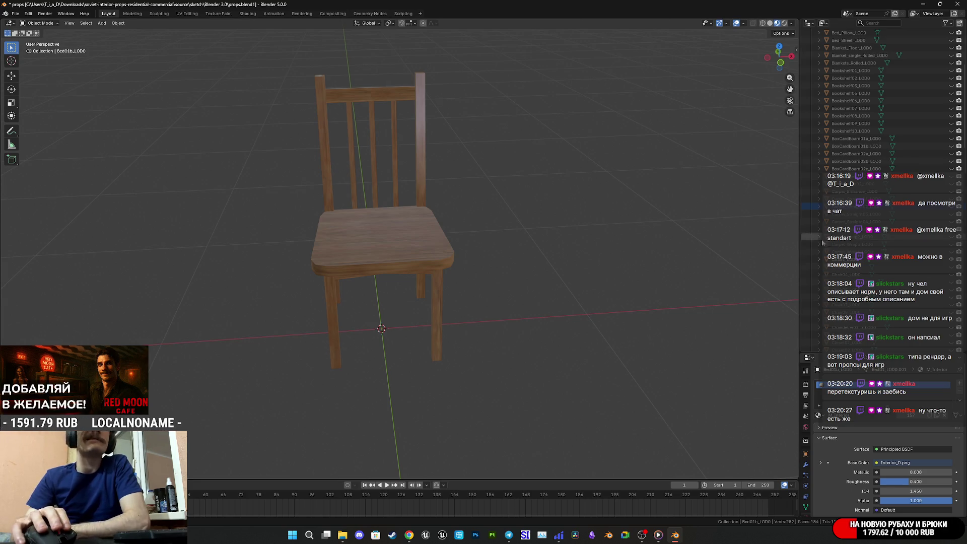
# Step: Swap the slatted chair for the teal-seat chair, wooden stool and white stool in turn
pyautogui.click(950, 260)
pyautogui.click(952, 267)
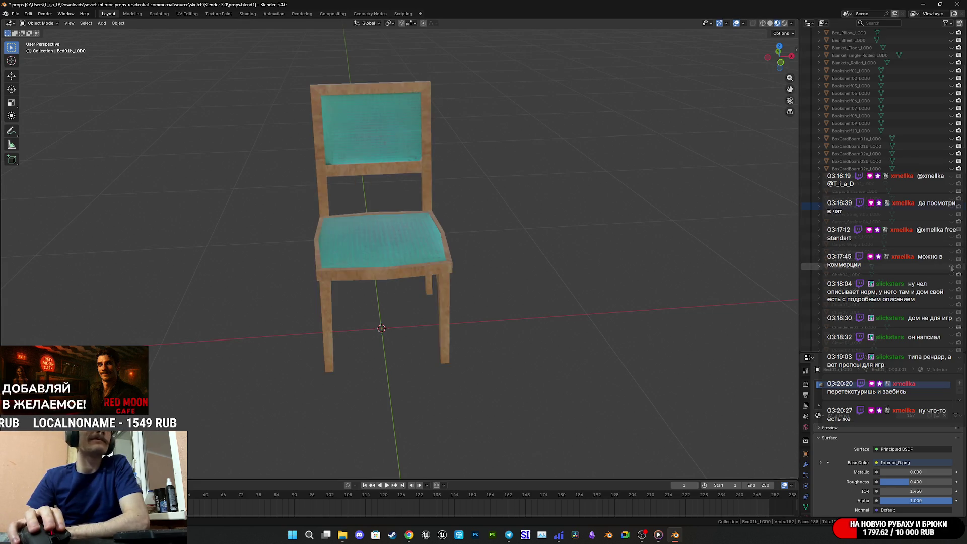
pyautogui.click(950, 267)
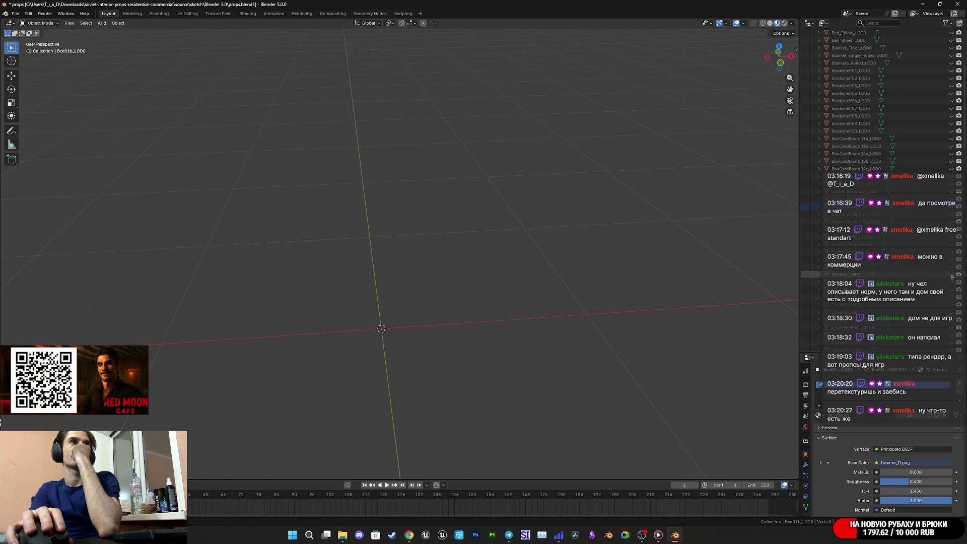
pyautogui.click(952, 275)
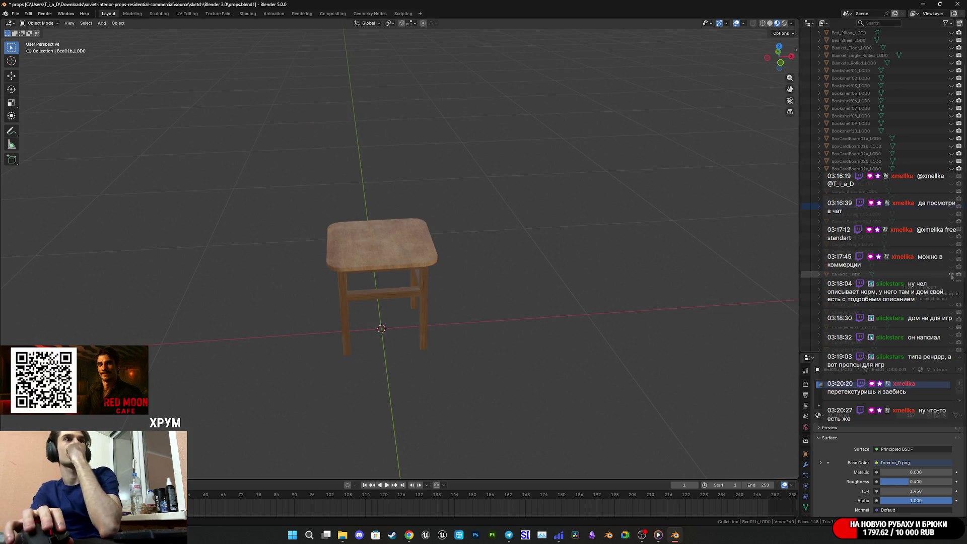
pyautogui.click(952, 275)
pyautogui.click(951, 283)
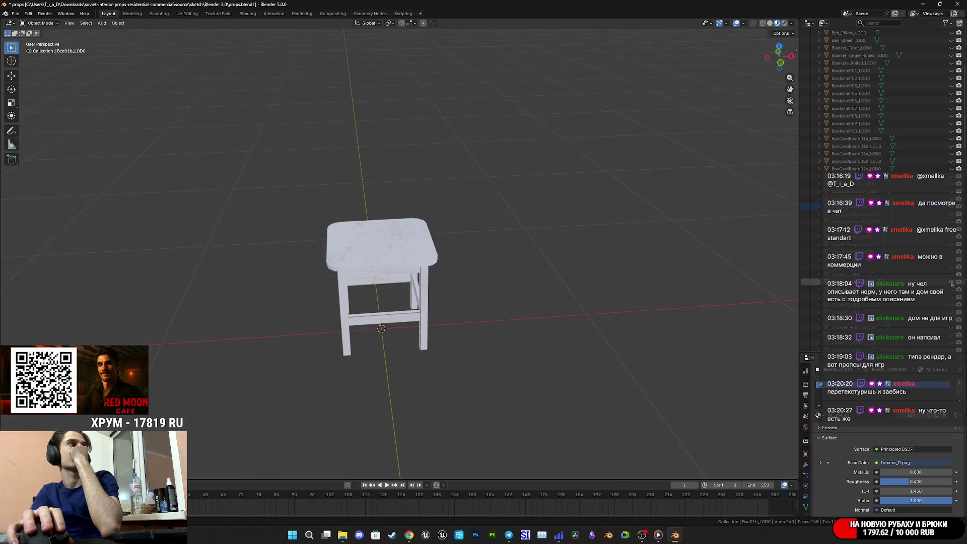
pyautogui.click(951, 283)
# Step: Preview the next wooden chair, the pink-seat chairs and another stool, hiding each
pyautogui.click(951, 290)
pyautogui.click(951, 290)
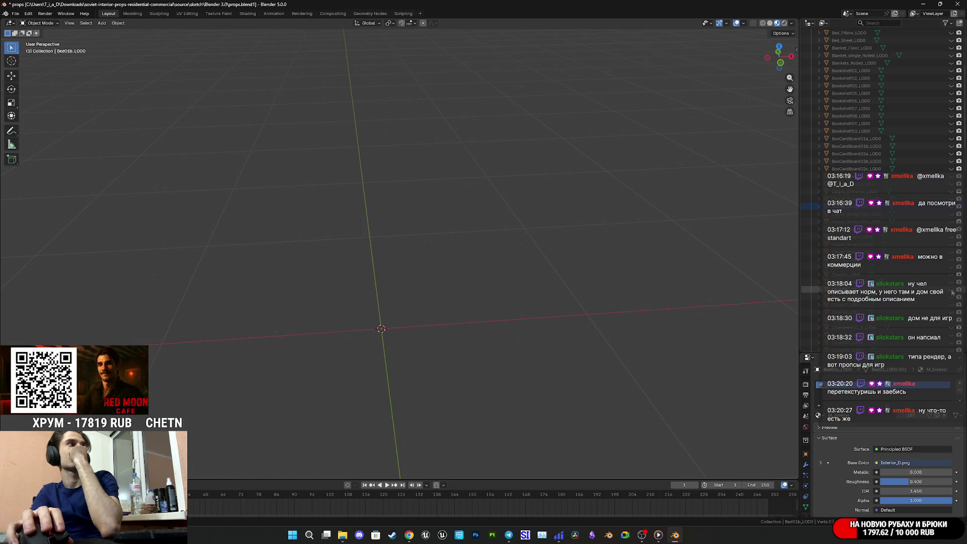
pyautogui.click(952, 298)
pyautogui.click(952, 297)
pyautogui.click(951, 305)
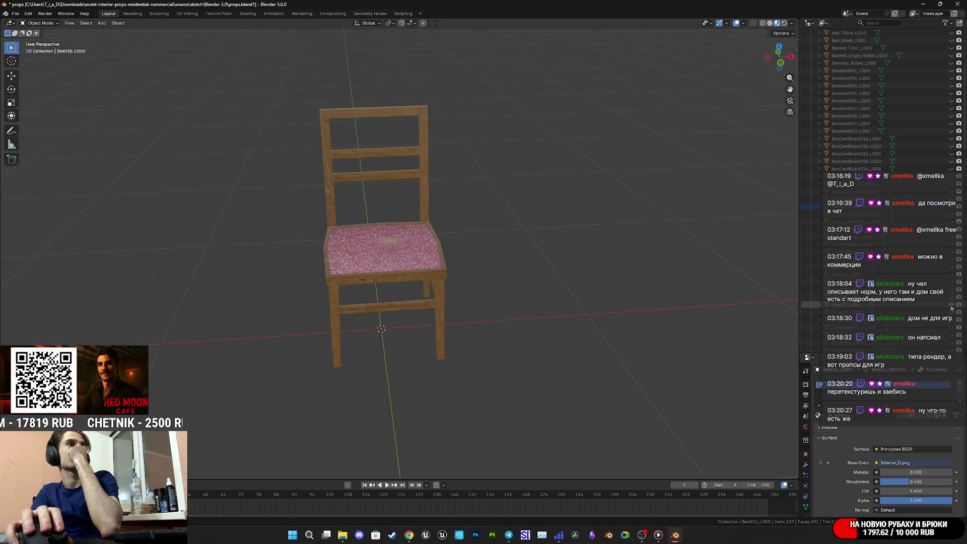
pyautogui.click(951, 306)
pyautogui.click(952, 313)
pyautogui.click(951, 314)
# Step: Inspect the grey-top stool from above, then replace it with the five-shade chandelier and zoom out
pyautogui.click(951, 313)
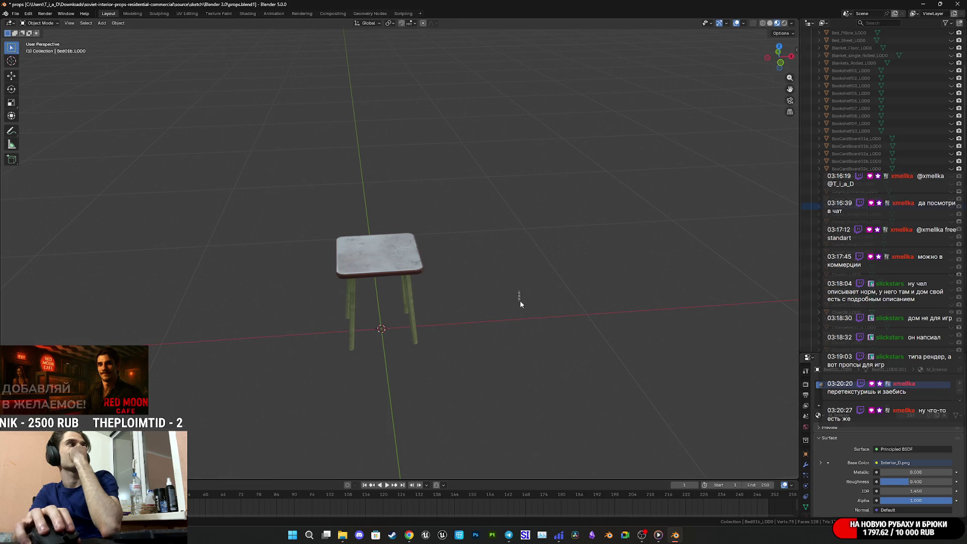
pyautogui.moveTo(511, 298)
pyautogui.mouseDown(button='middle')
pyautogui.moveTo(544, 341)
pyautogui.moveTo(509, 302)
pyautogui.mouseUp(button='middle')
pyautogui.scroll(3, 509, 302)
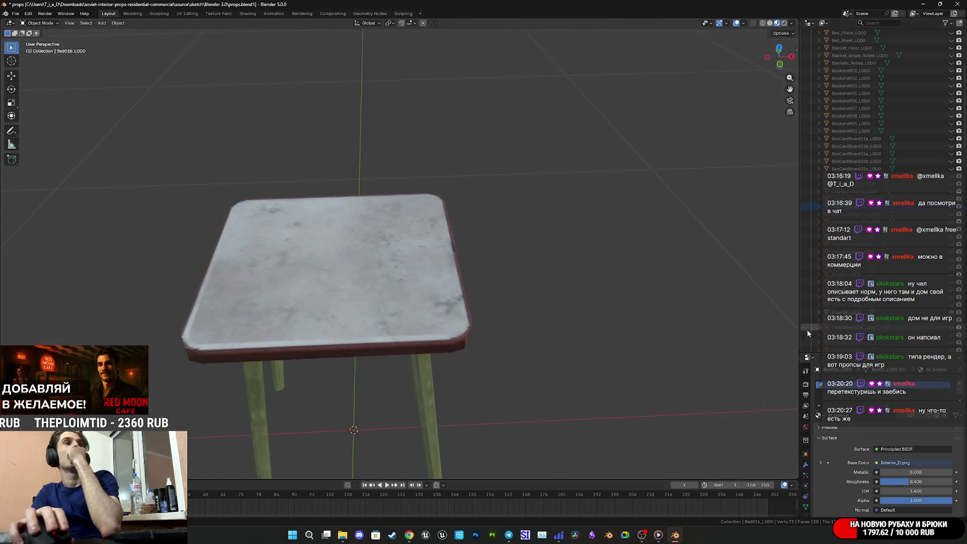
pyautogui.click(952, 313)
pyautogui.click(951, 326)
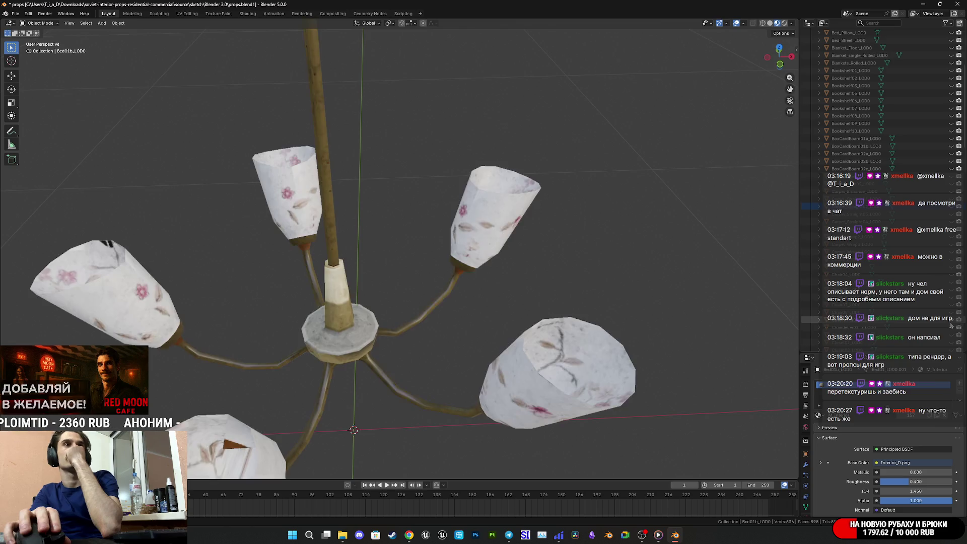
pyautogui.scroll(-5, 544, 246)
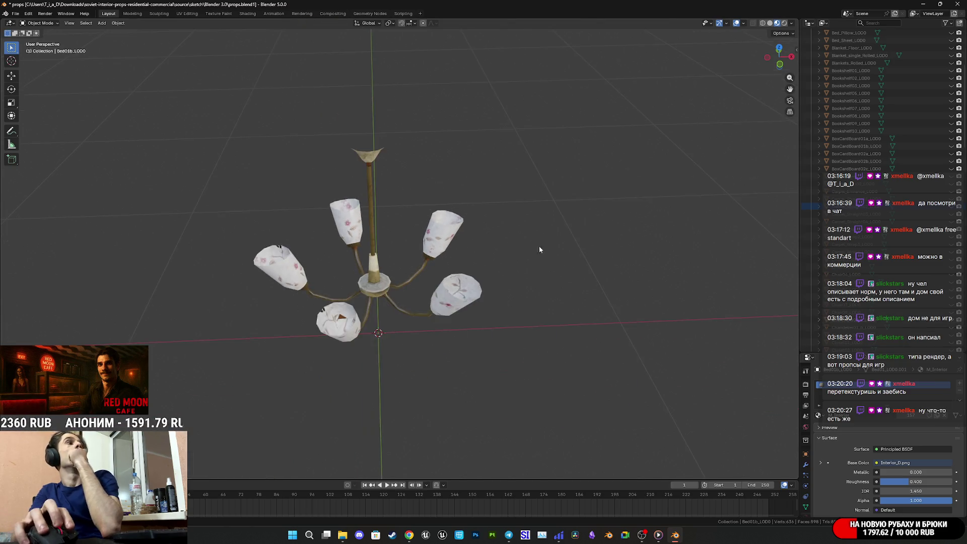